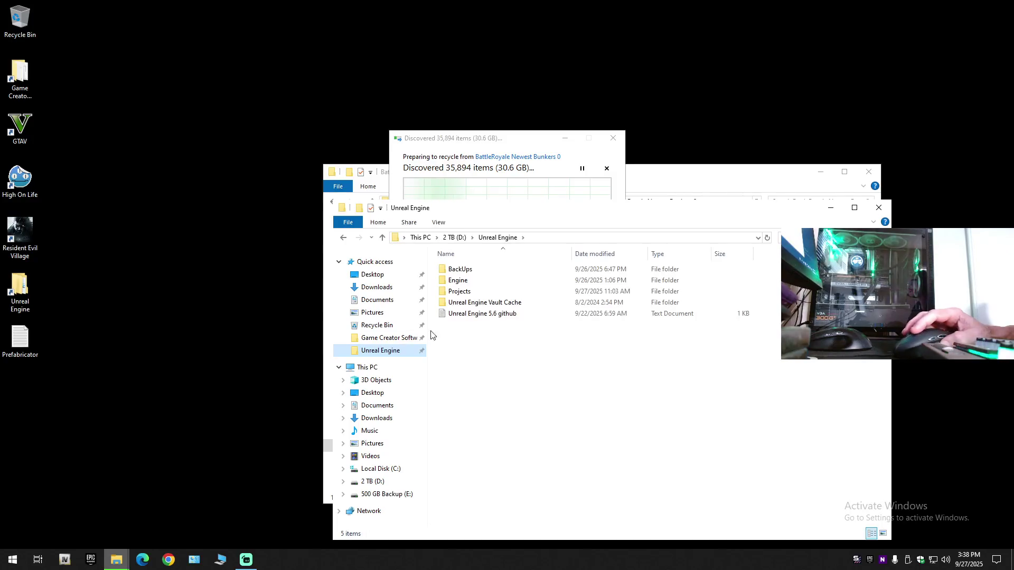
Open the Unreal Engine Projects folder on the 2 TB drive
{"action": "double_click", "coordinate": [472, 292]}
{"action": "right_click", "coordinate": [472, 270]}
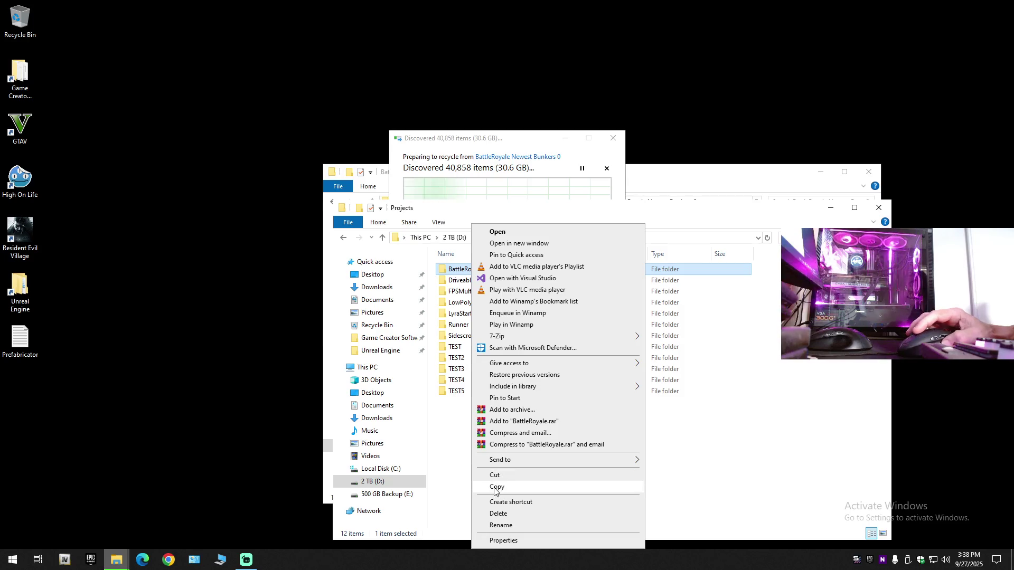
{"action": "key", "text": "Escape"}
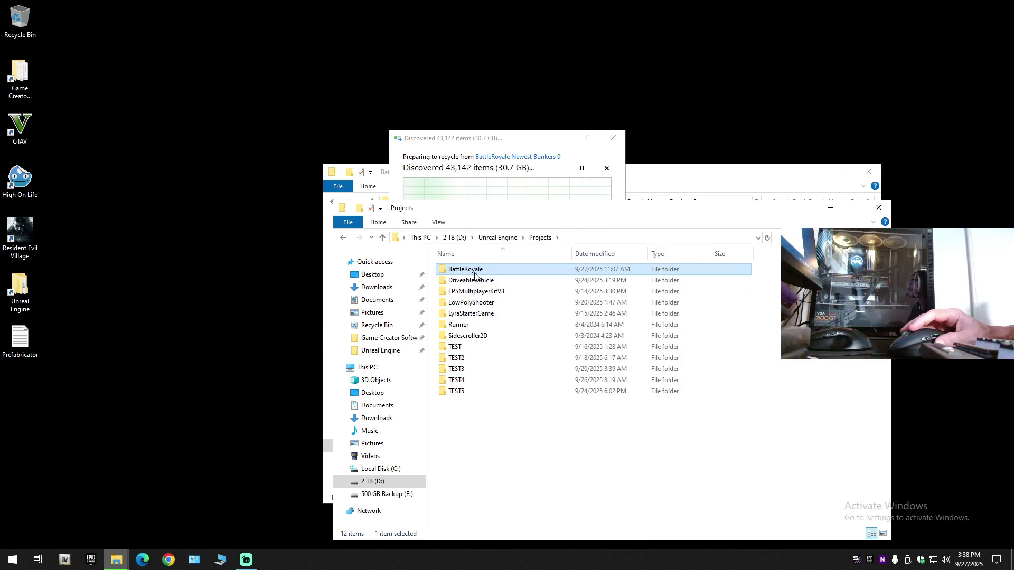
Check the BattleRoyale folder's properties, then copy the BattleRoyale folder
{"action": "right_click", "coordinate": [475, 269]}
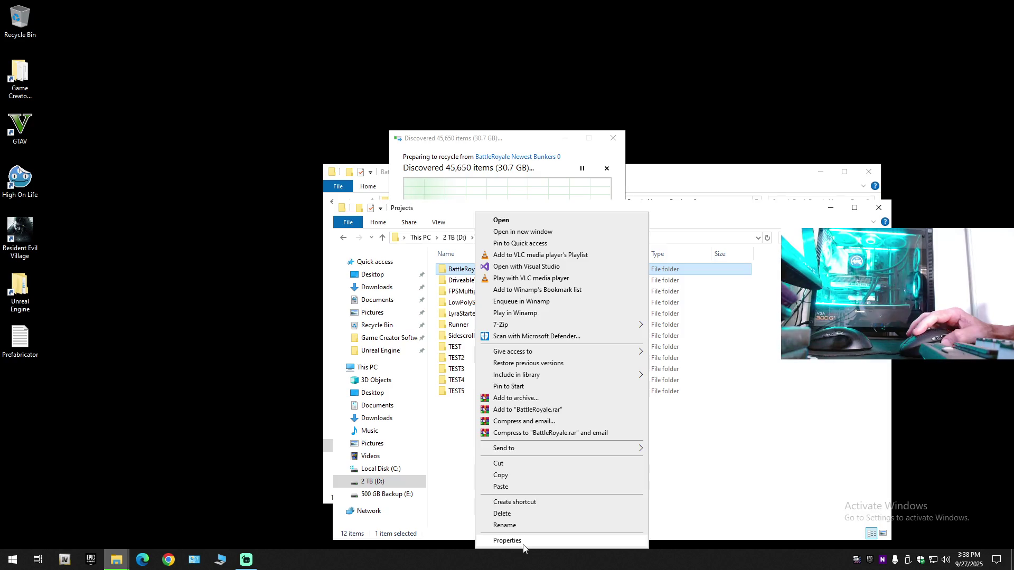
{"action": "left_click", "coordinate": [520, 541]}
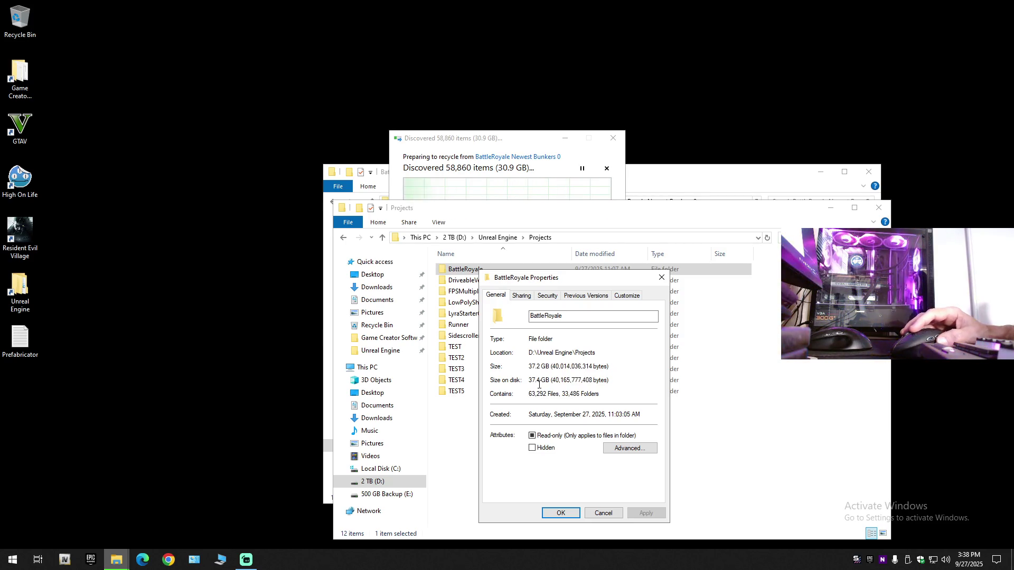
{"action": "left_click", "coordinate": [603, 512]}
{"action": "right_click", "coordinate": [469, 270]}
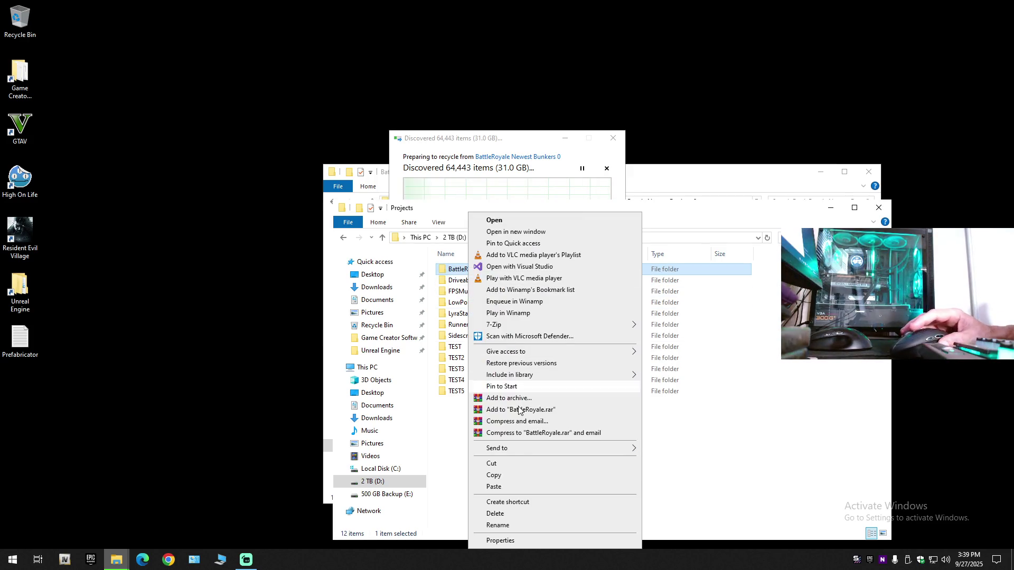
{"action": "left_click", "coordinate": [511, 475]}
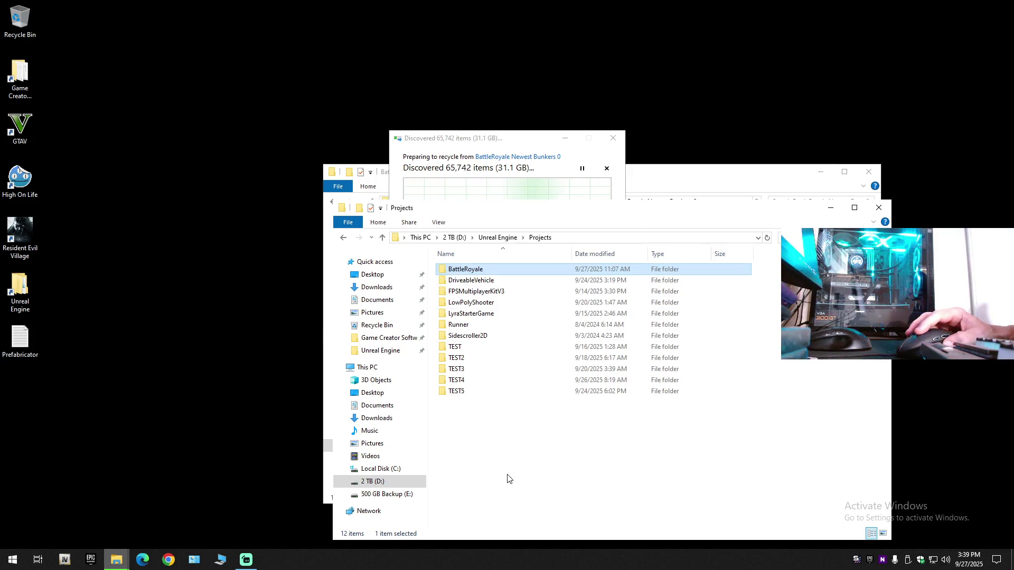
Confirm permanent deletion of the old BattleRoyale backup, then open This PC with Win+E
{"action": "left_click", "coordinate": [878, 207]}
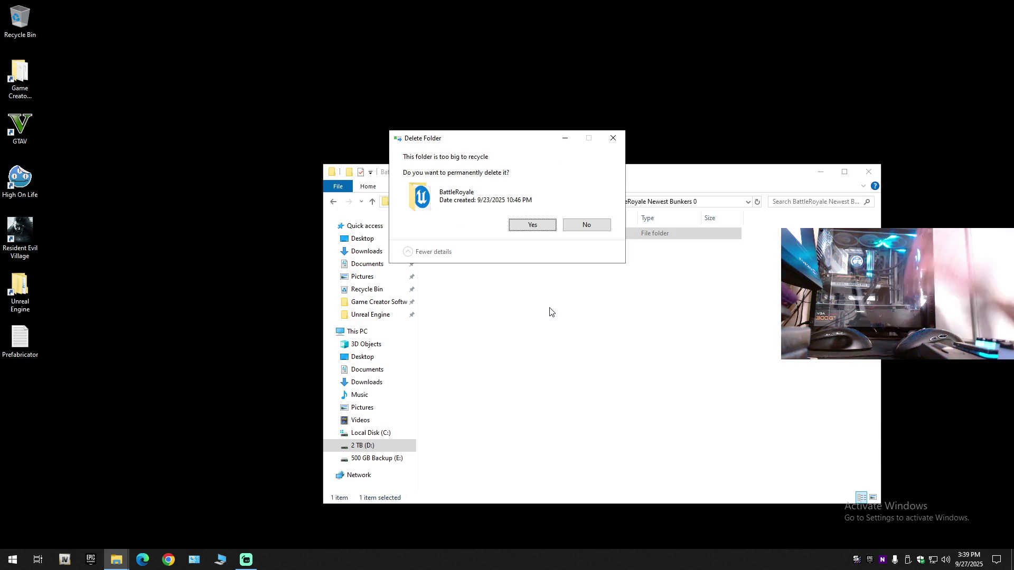
{"action": "left_click", "coordinate": [534, 225]}
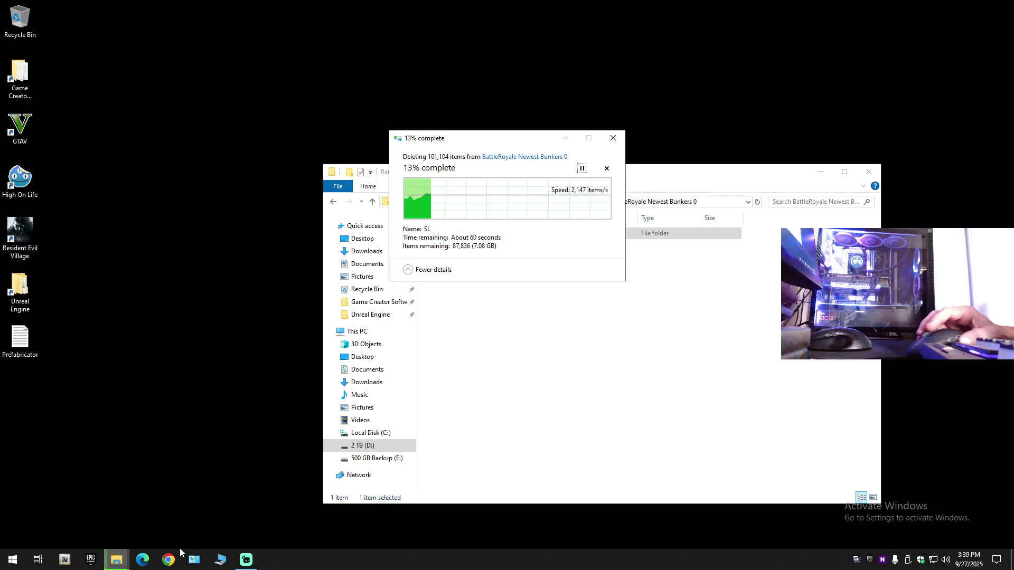
{"action": "mouse_move", "coordinate": [118, 564]}
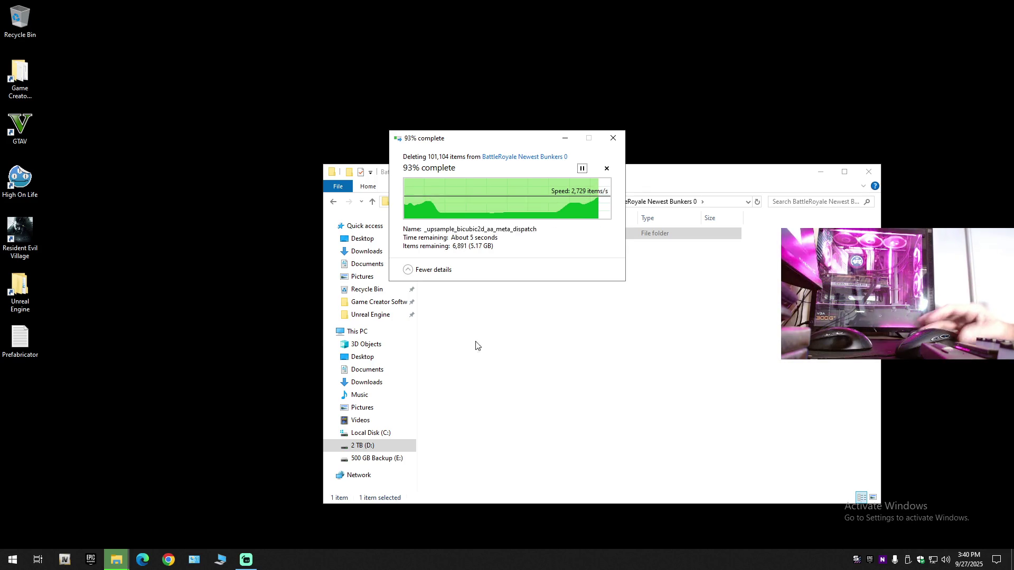
{"action": "key", "text": "super+e"}
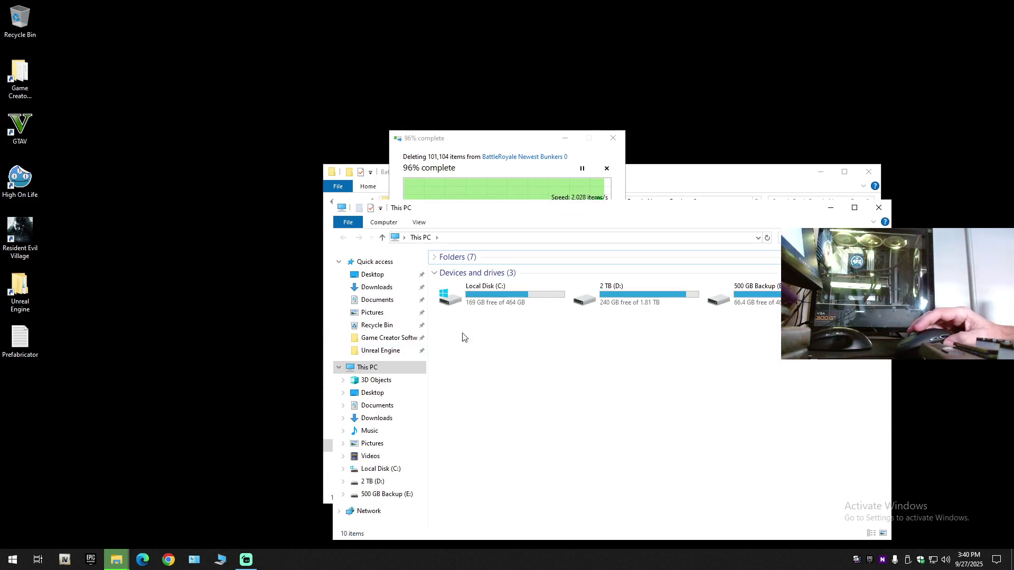
Go to E:\Game Creator Software\Unreal Engine 5.1 Plugins and open Plugins to Enable
{"action": "left_click", "coordinate": [385, 350]}
{"action": "left_click", "coordinate": [388, 338]}
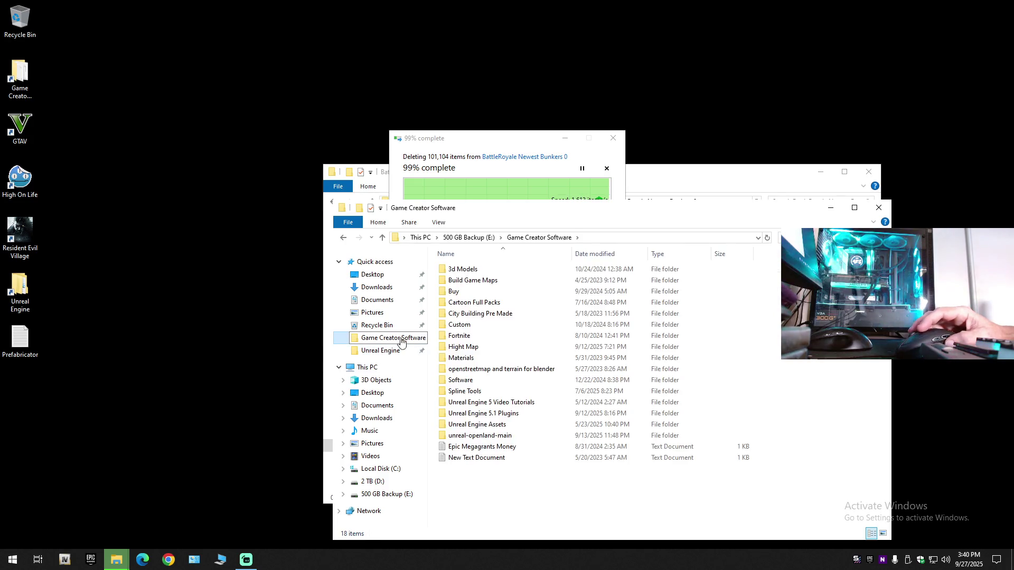
{"action": "double_click", "coordinate": [485, 414]}
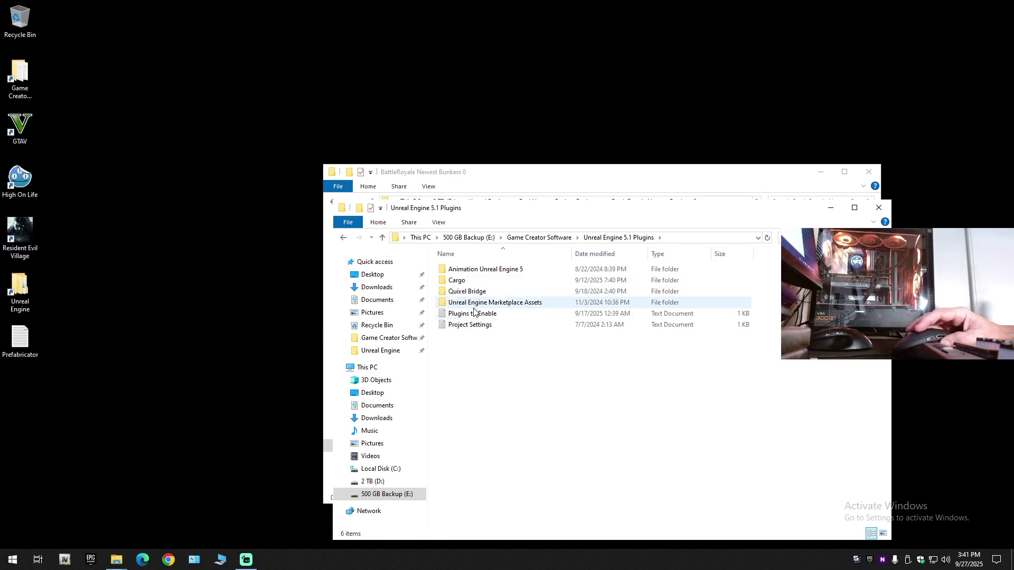
{"action": "double_click", "coordinate": [475, 311]}
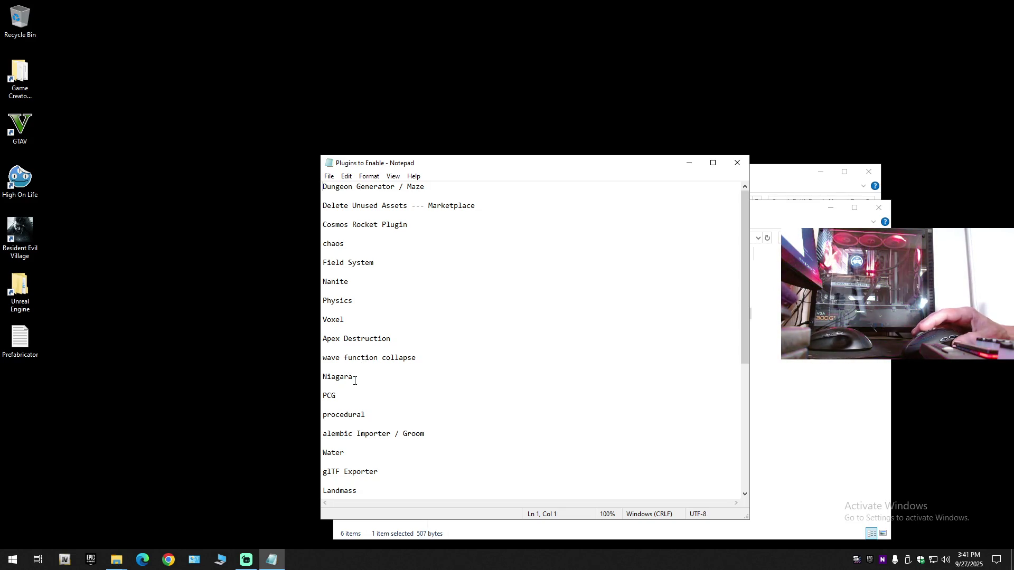
Scroll through the plugin list, noting the Gameplay entry, then close Notepad
{"action": "scroll", "coordinate": [374, 399], "scroll_direction": "down", "scroll_amount": 1}
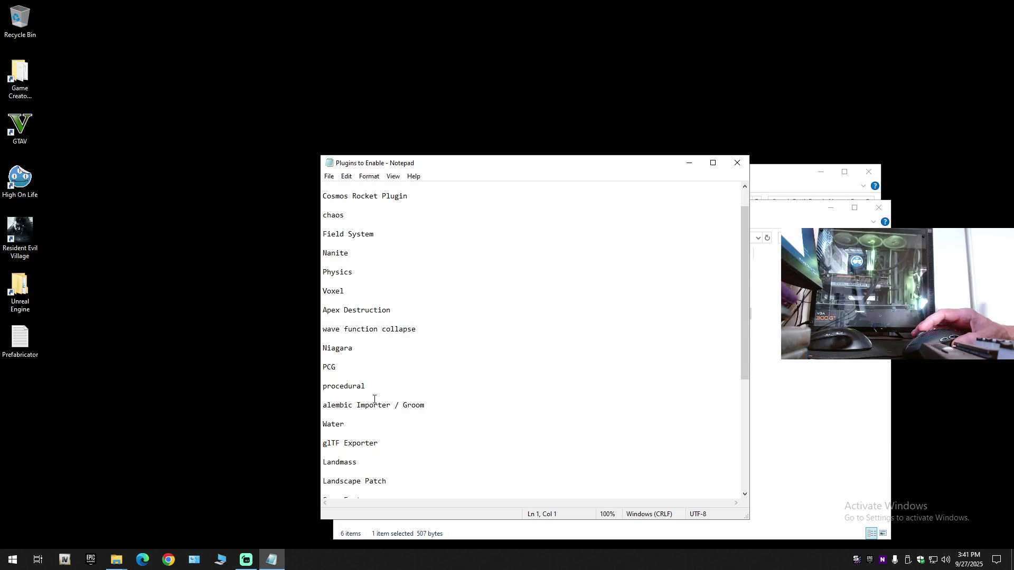
{"action": "scroll", "coordinate": [374, 402], "scroll_direction": "down", "scroll_amount": 1}
{"action": "scroll", "coordinate": [375, 404], "scroll_direction": "down", "scroll_amount": 6}
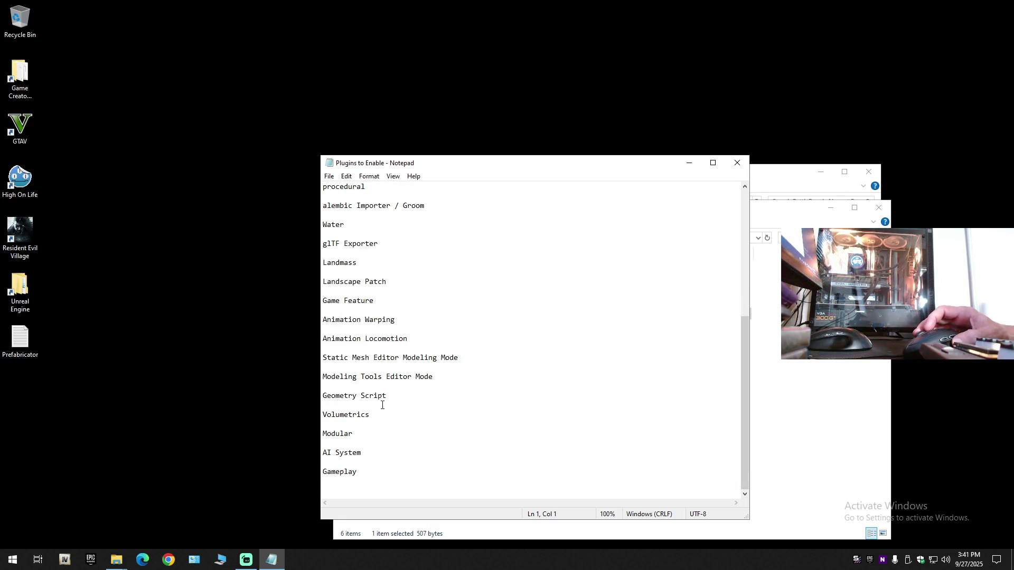
{"action": "scroll", "coordinate": [382, 405], "scroll_direction": "up", "scroll_amount": 7}
{"action": "scroll", "coordinate": [382, 405], "scroll_direction": "down", "scroll_amount": 5}
{"action": "scroll", "coordinate": [382, 405], "scroll_direction": "down", "scroll_amount": 2}
{"action": "left_click", "coordinate": [333, 476]}
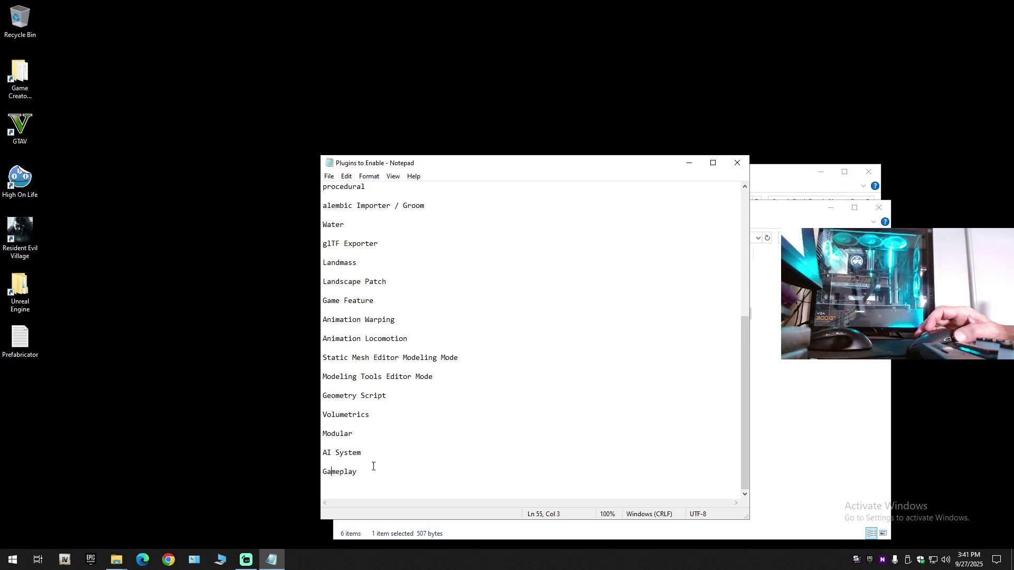
{"action": "scroll", "coordinate": [372, 466], "scroll_direction": "up", "scroll_amount": 4}
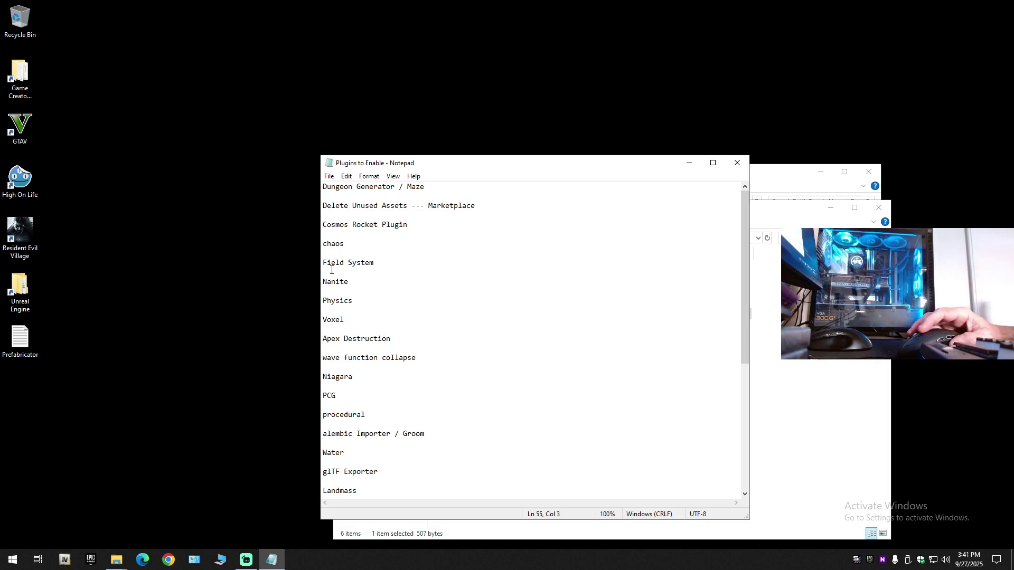
{"action": "left_click", "coordinate": [738, 162]}
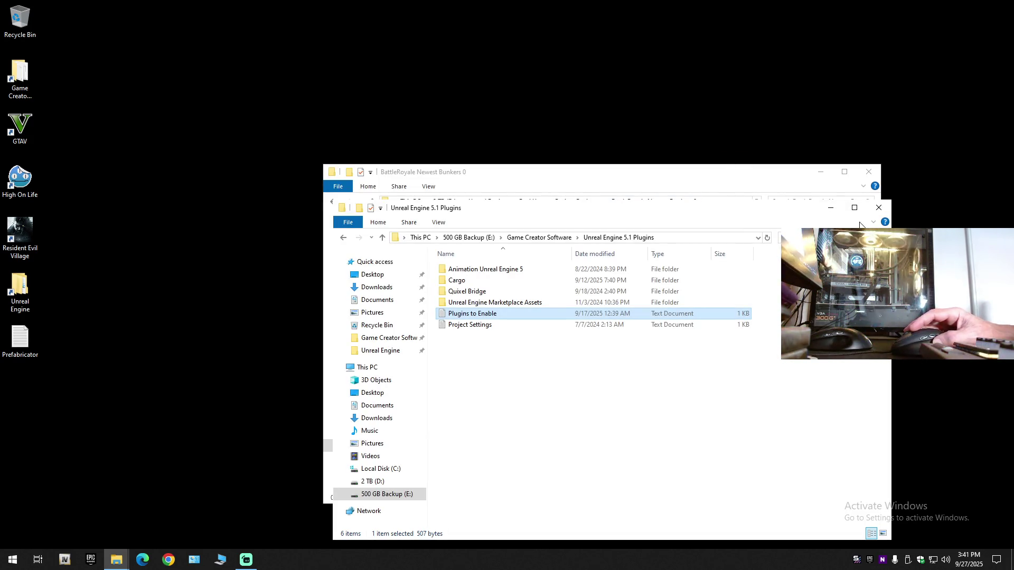
Paste the copied BattleRoyale project into the empty BattleRoyale Newest Bunkers 0 folder
{"action": "left_click", "coordinate": [879, 207]}
{"action": "right_click", "coordinate": [524, 292]}
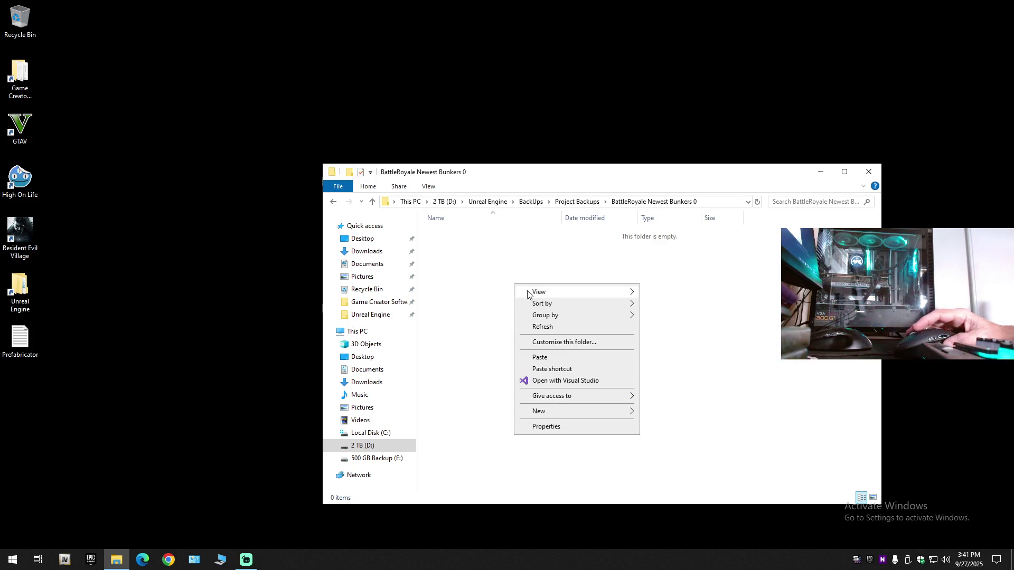
{"action": "left_click", "coordinate": [561, 357]}
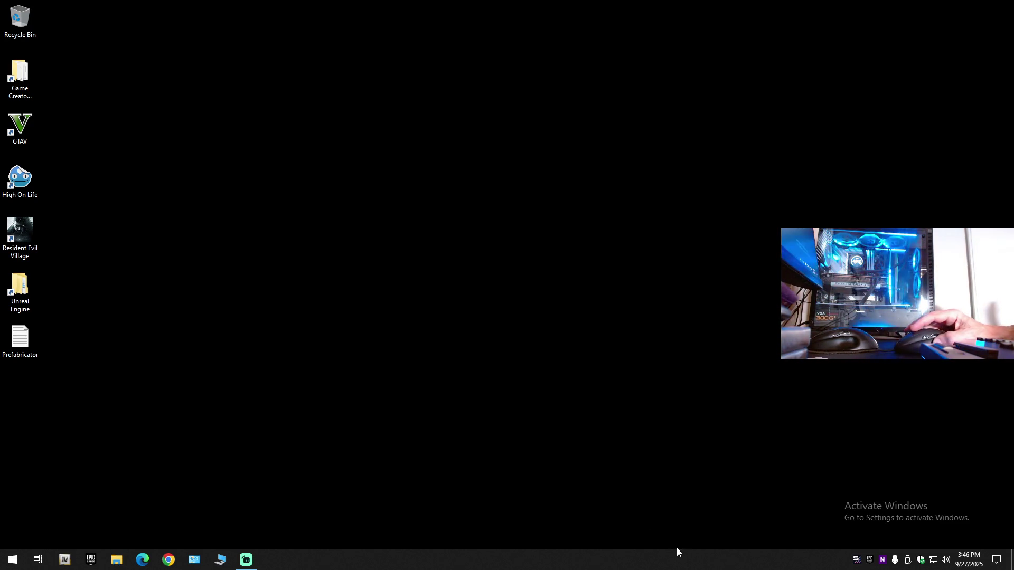
Switch from Streamlabs to the Epic Games Launcher's Unreal Engine library
{"action": "left_click", "coordinate": [246, 560]}
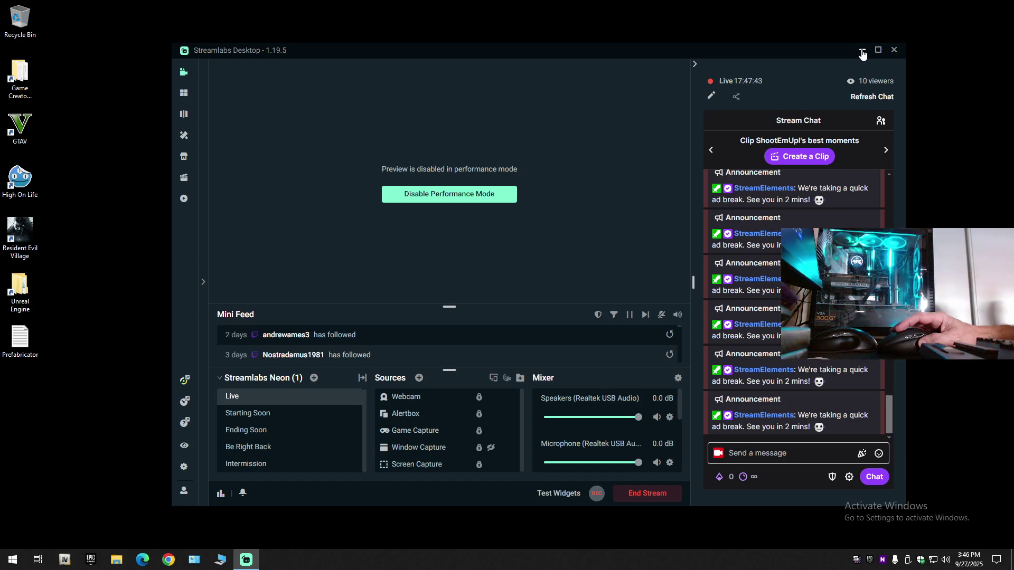
{"action": "left_click", "coordinate": [863, 52]}
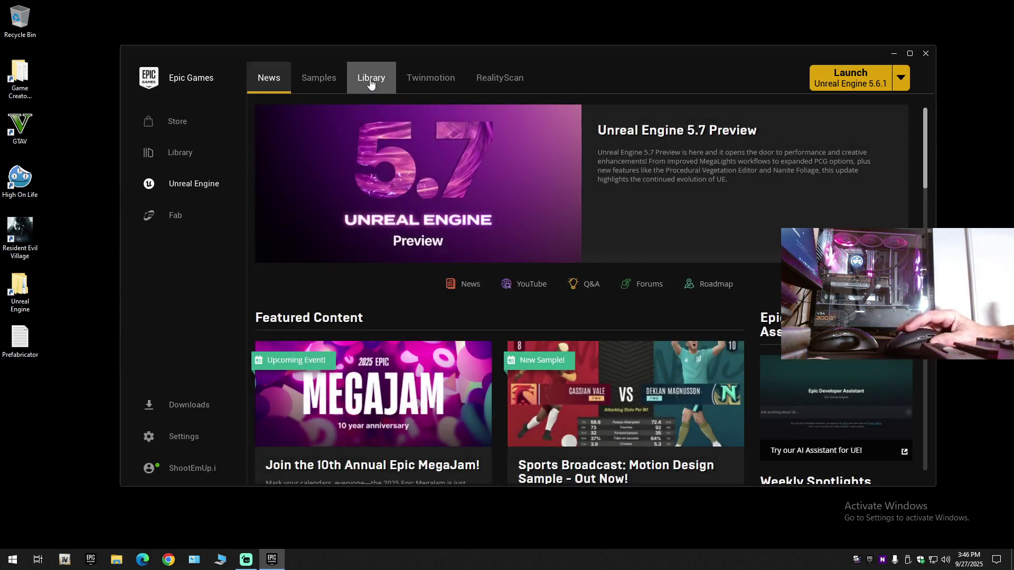
{"action": "left_click", "coordinate": [368, 76]}
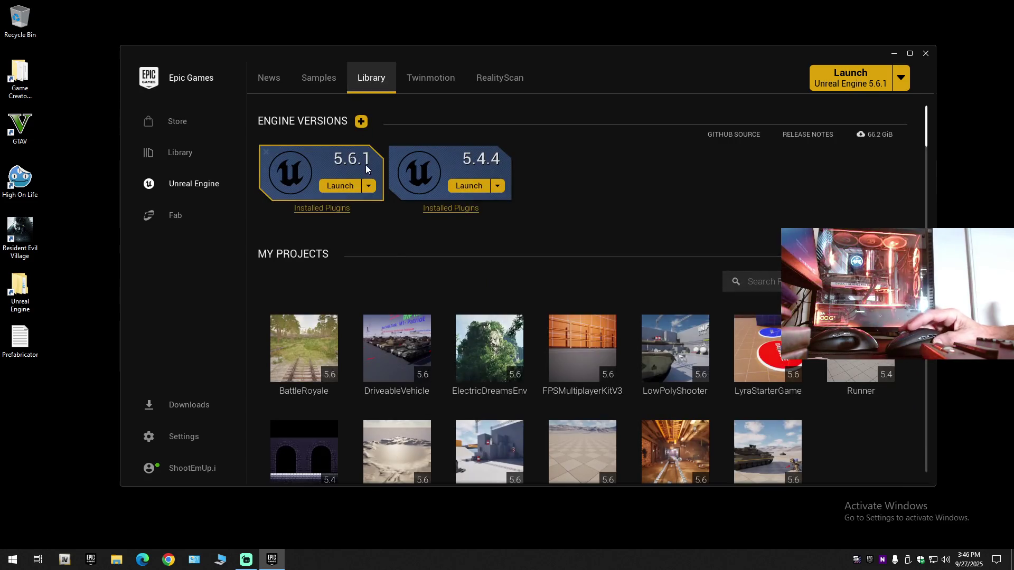
Review the installed plugins for Unreal Engine 5.6.1, then launch the BattleRoyale project
{"action": "left_click", "coordinate": [334, 210]}
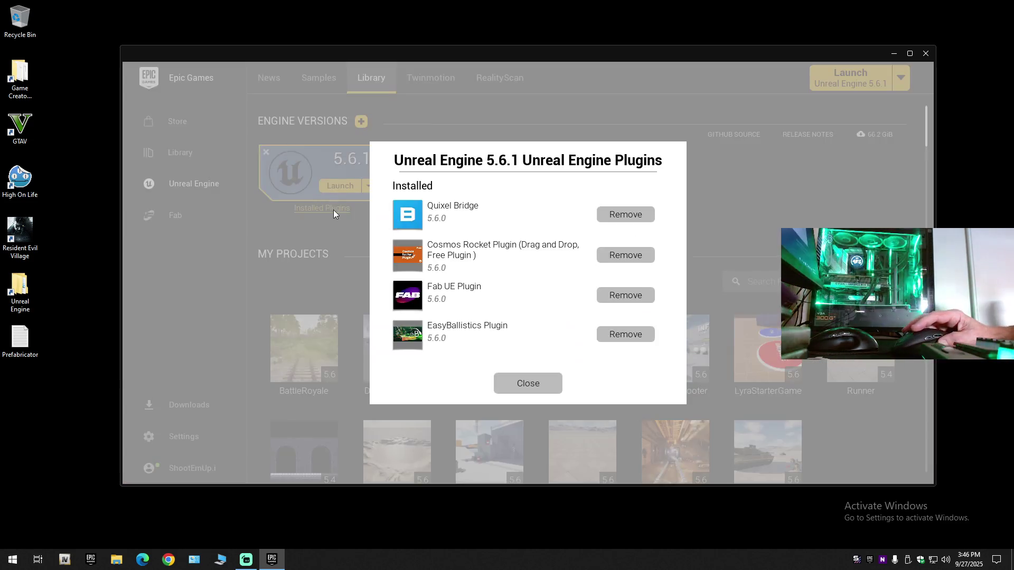
{"action": "left_click", "coordinate": [516, 381]}
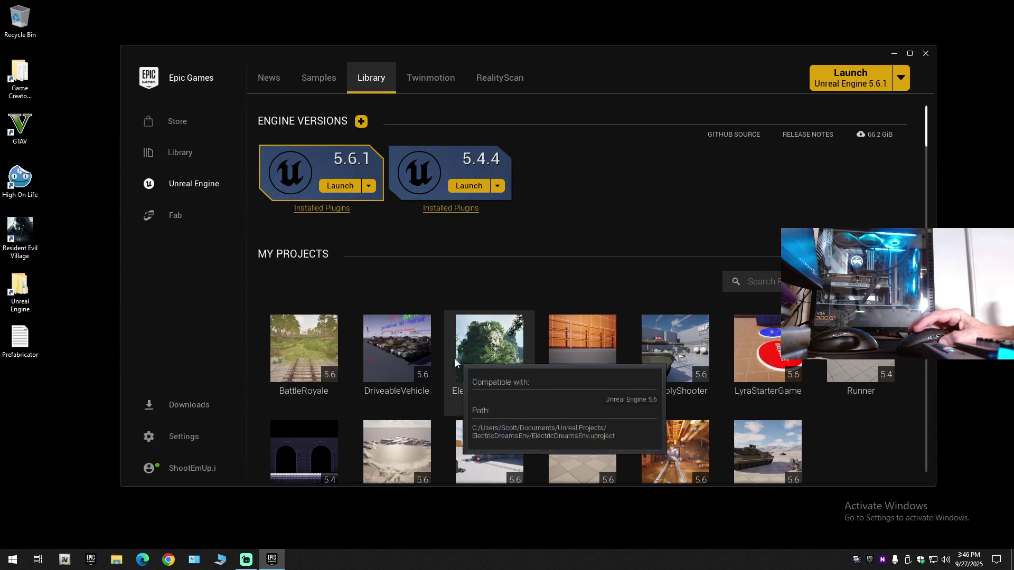
{"action": "left_click", "coordinate": [323, 209]}
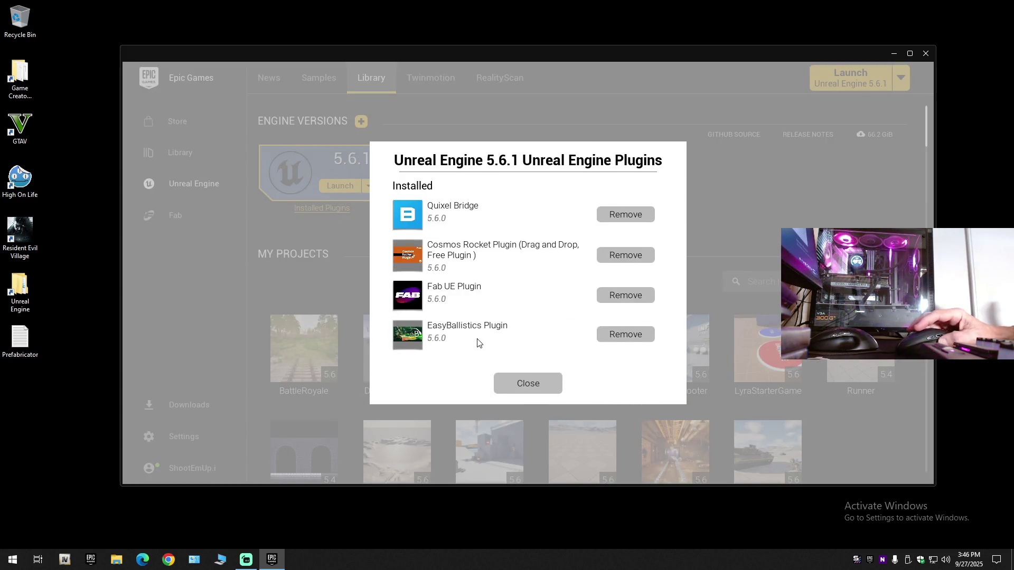
{"action": "left_click", "coordinate": [516, 385]}
{"action": "double_click", "coordinate": [311, 350]}
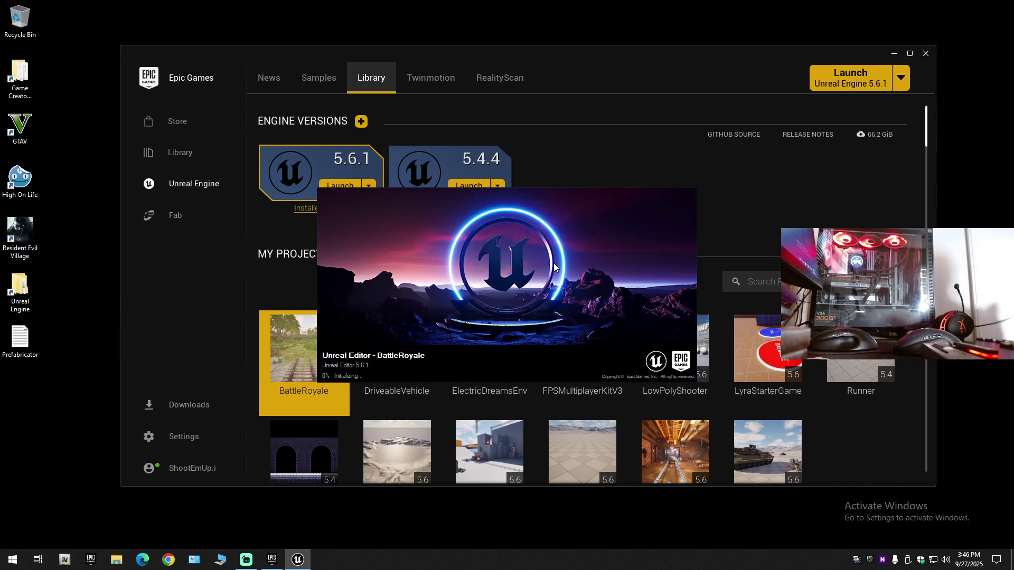
{"action": "left_click", "coordinate": [926, 53]}
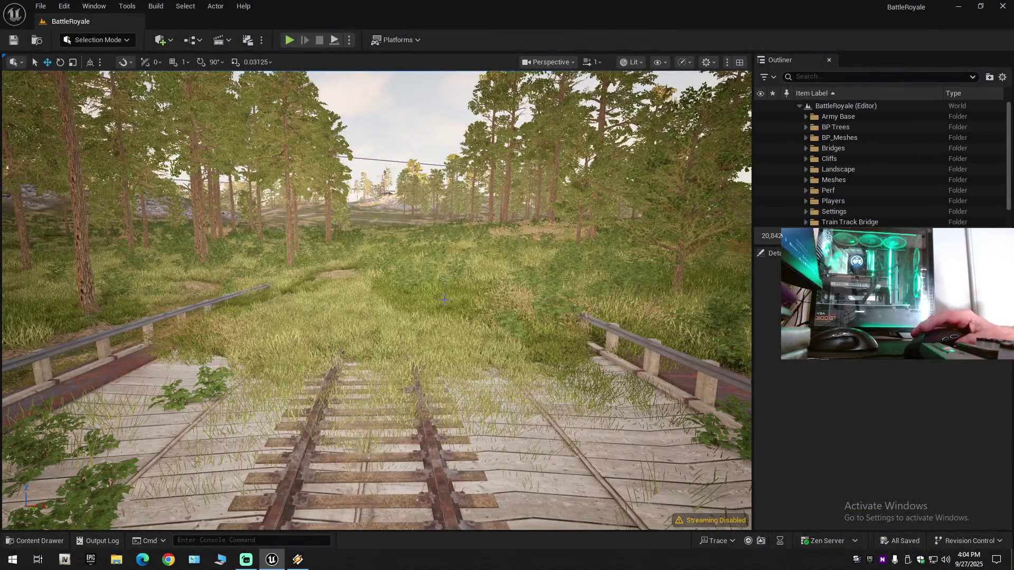
Open BP_Tunnel from the Blueprints folder in the Content Drawer
{"action": "mouse_move", "coordinate": [459, 303]}
{"action": "left_mouse_down"}
{"action": "mouse_move", "coordinate": [528, 305]}
{"action": "mouse_move", "coordinate": [449, 304]}
{"action": "mouse_move", "coordinate": [446, 286]}
{"action": "left_mouse_up"}
{"action": "scroll", "coordinate": [457, 304], "scroll_direction": "up", "scroll_amount": 2}
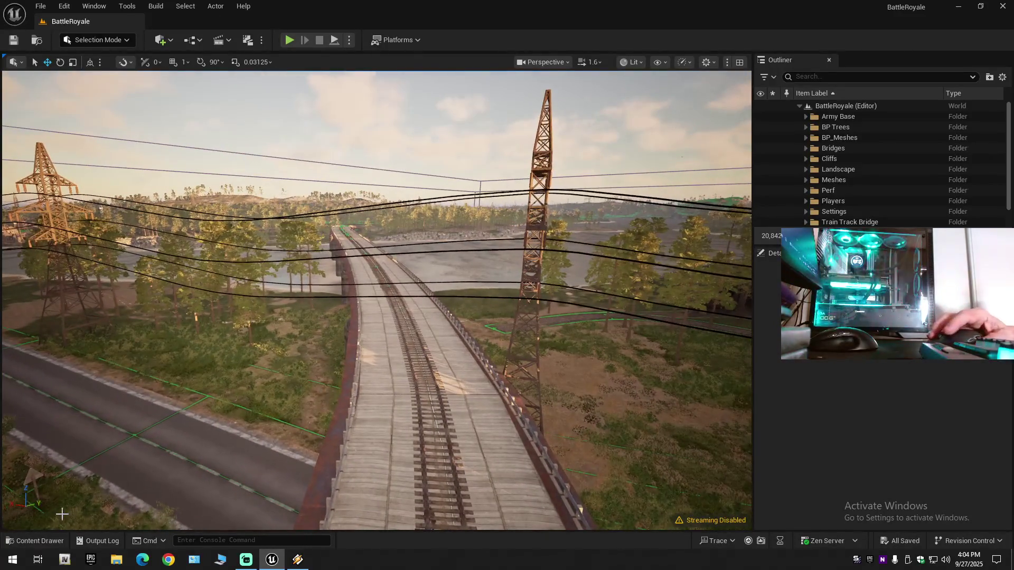
{"action": "left_click", "coordinate": [38, 543]}
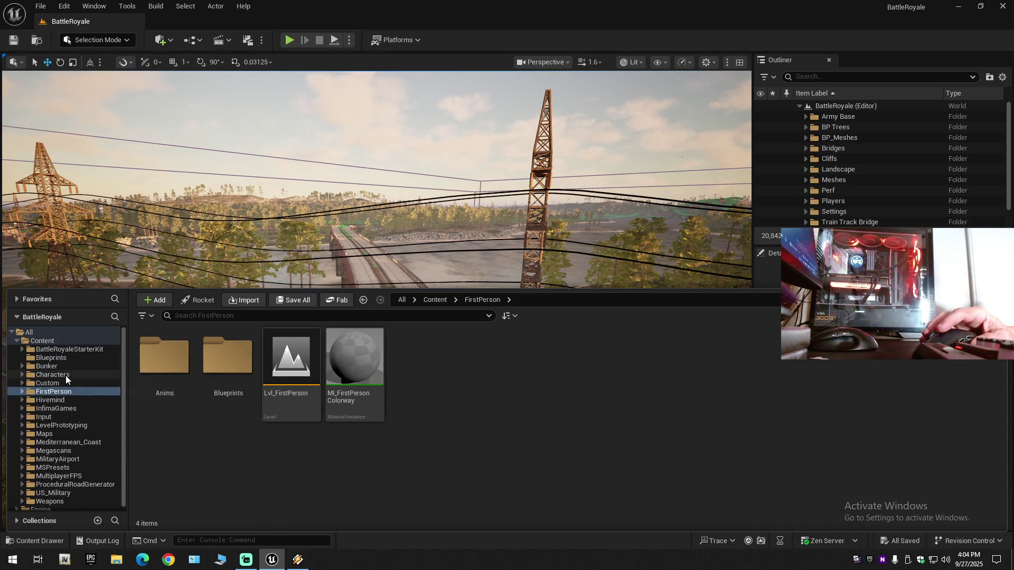
{"action": "left_click", "coordinate": [64, 358]}
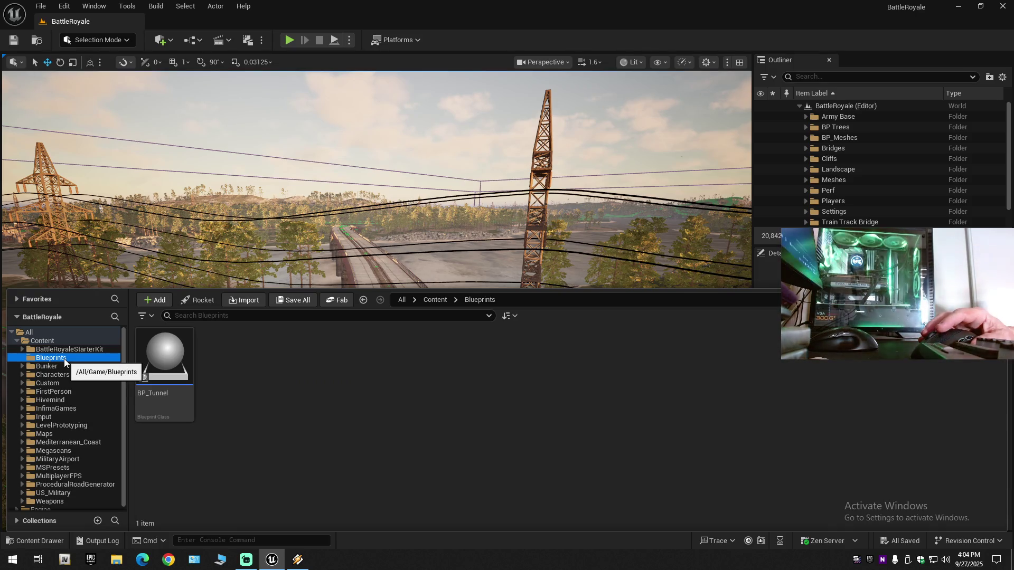
{"action": "left_click", "coordinate": [65, 351]}
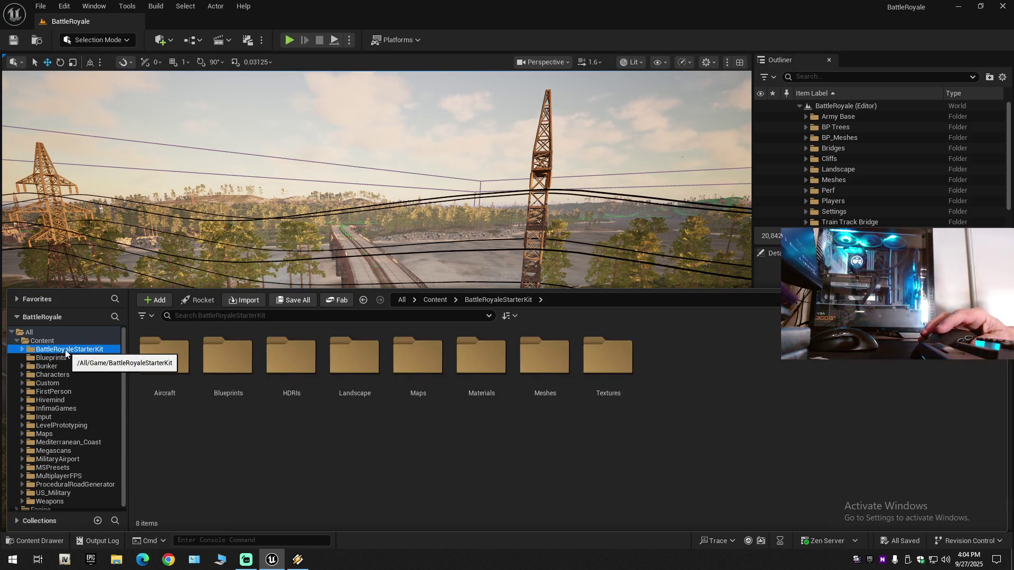
{"action": "left_click", "coordinate": [57, 359]}
{"action": "double_click", "coordinate": [165, 365]}
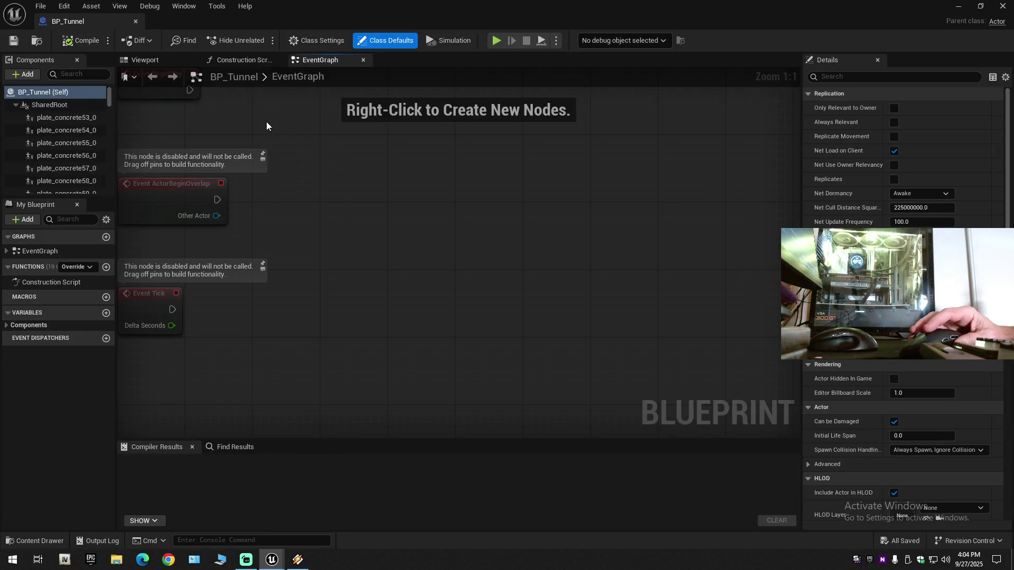
Show BP_Tunnel's Viewport, look along the tunnel's left wall, then bring Streamlabs forward
{"action": "left_click", "coordinate": [145, 60]}
{"action": "mouse_move", "coordinate": [564, 386]}
{"action": "left_mouse_down"}
{"action": "mouse_move", "coordinate": [526, 349]}
{"action": "mouse_move", "coordinate": [450, 338]}
{"action": "mouse_move", "coordinate": [450, 401]}
{"action": "mouse_move", "coordinate": [447, 227]}
{"action": "mouse_move", "coordinate": [476, 225]}
{"action": "mouse_move", "coordinate": [433, 248]}
{"action": "mouse_move", "coordinate": [441, 322]}
{"action": "mouse_move", "coordinate": [417, 317]}
{"action": "mouse_move", "coordinate": [444, 301]}
{"action": "mouse_move", "coordinate": [423, 295]}
{"action": "mouse_move", "coordinate": [422, 233]}
{"action": "left_mouse_up"}
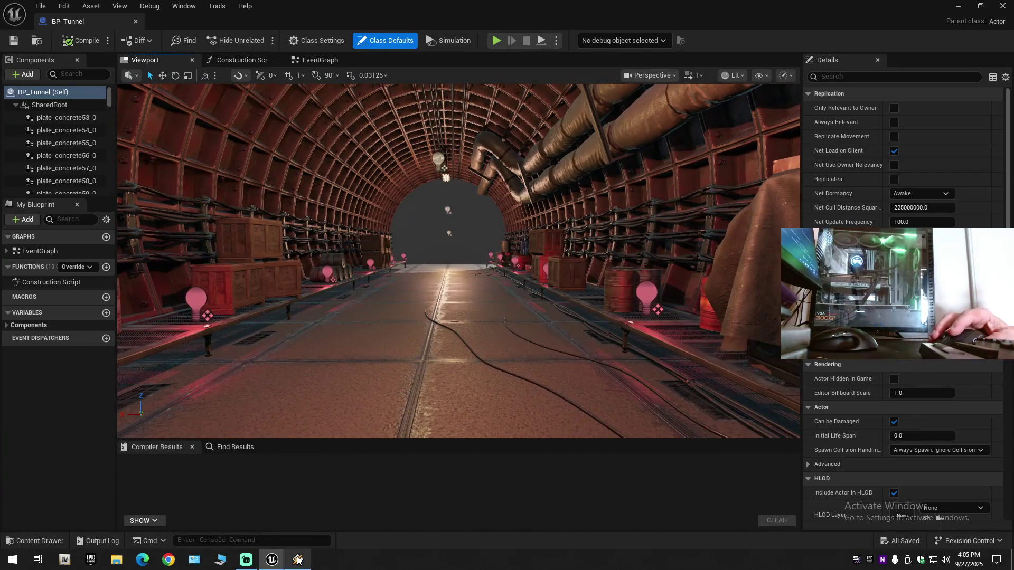
{"action": "mouse_move", "coordinate": [298, 560]}
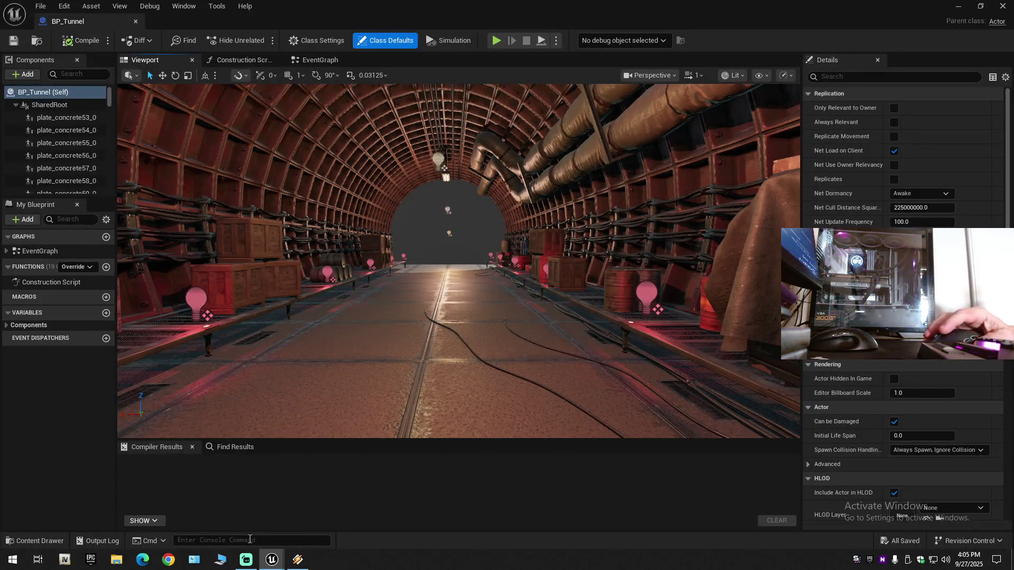
{"action": "left_click", "coordinate": [246, 560]}
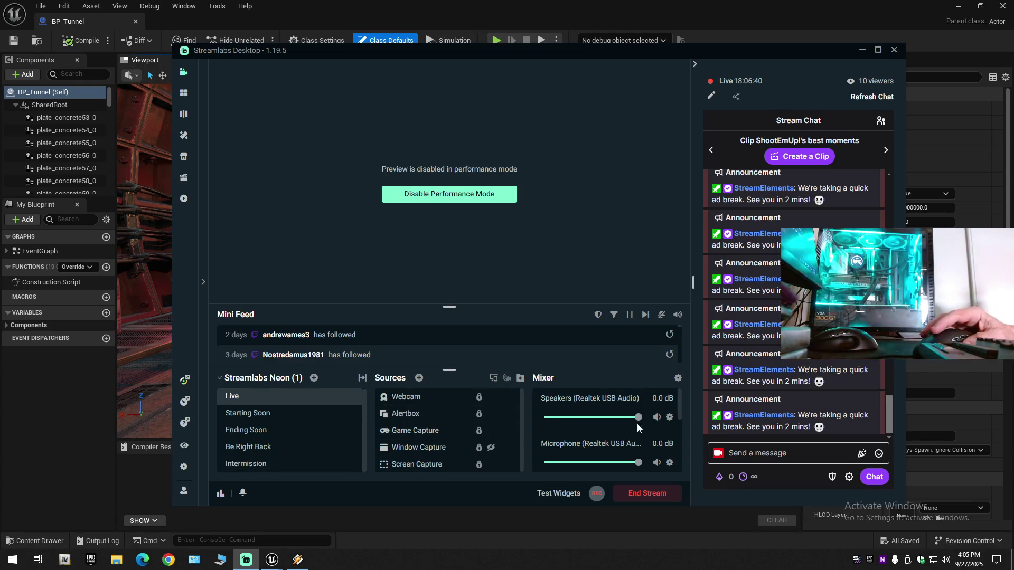
Mute Speakers in the Streamlabs mixer, then recentre Unreal's view looking down the tunnel
{"action": "left_click", "coordinate": [657, 418]}
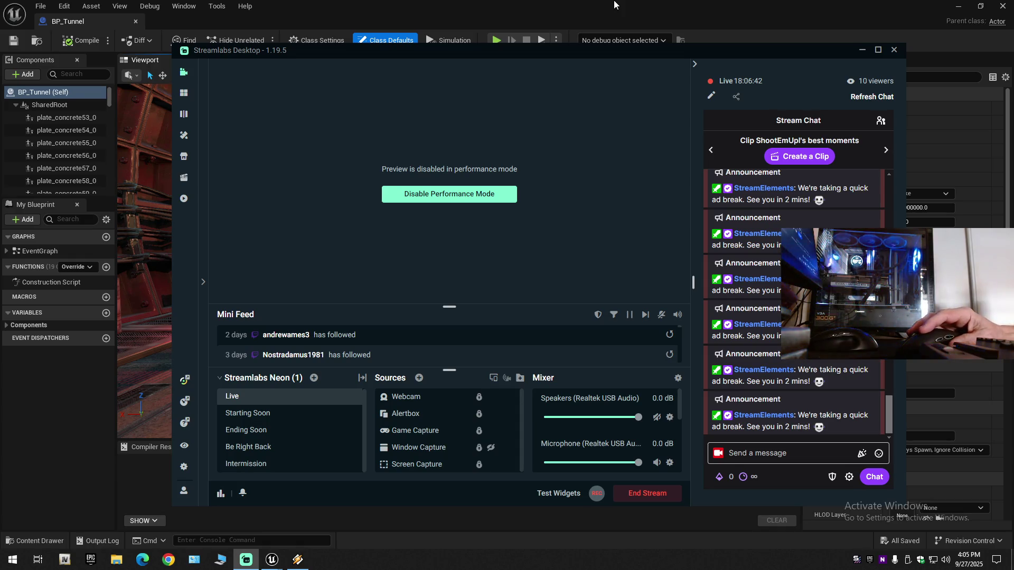
{"action": "left_click", "coordinate": [615, 4]}
{"action": "mouse_move", "coordinate": [491, 284]}
{"action": "left_mouse_down"}
{"action": "mouse_move", "coordinate": [359, 249]}
{"action": "mouse_move", "coordinate": [423, 241]}
{"action": "left_mouse_up"}
{"action": "left_click_drag", "start_coordinate": [494, 238], "coordinate": [489, 284]}
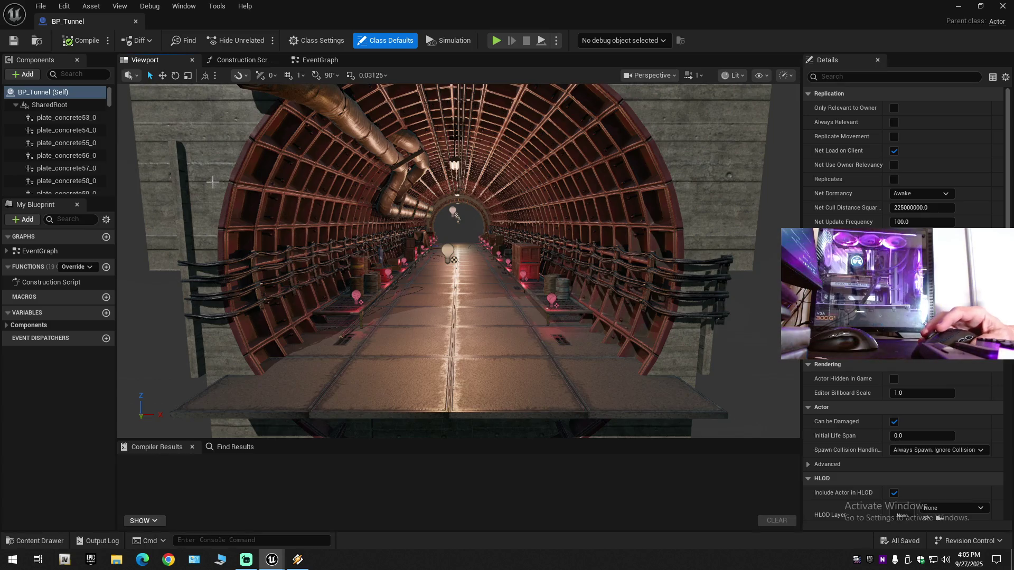
Fly down the BP_Tunnel tunnel and select the hanging lamp PointLight165_0
{"action": "scroll", "coordinate": [527, 257], "scroll_direction": "down", "scroll_amount": 8}
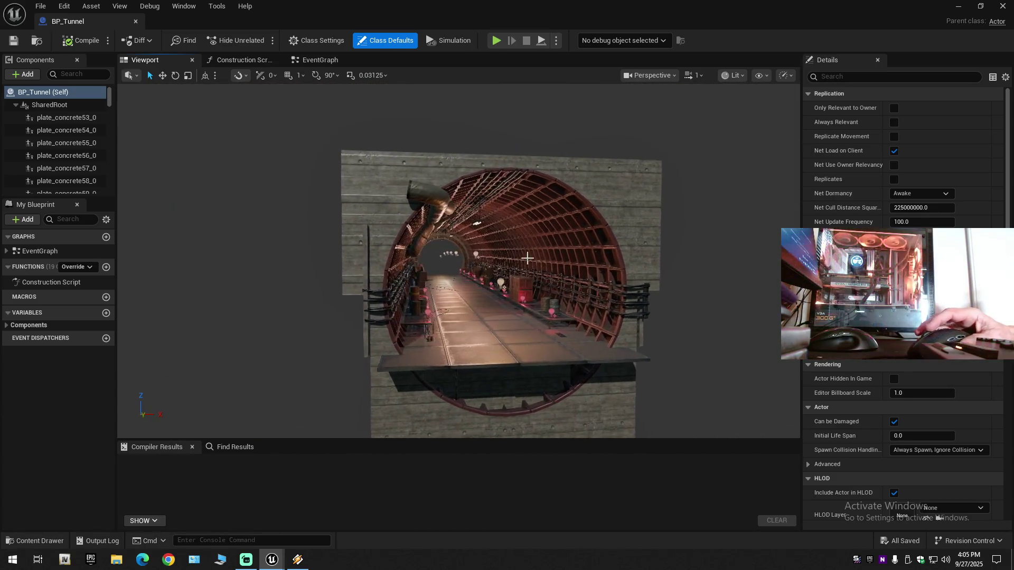
{"action": "left_click", "coordinate": [527, 257]}
{"action": "scroll", "coordinate": [527, 257], "scroll_direction": "up", "scroll_amount": 6}
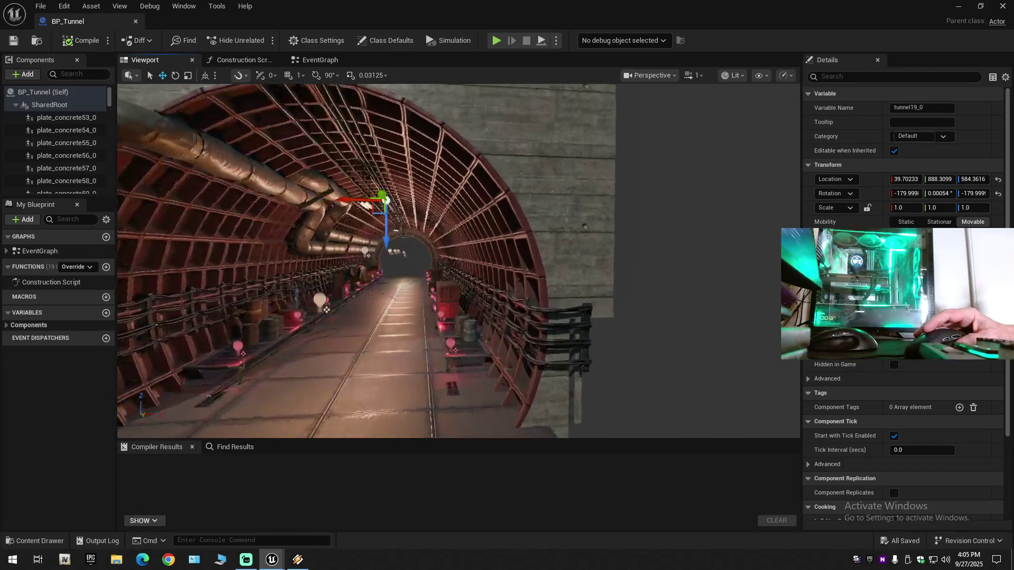
{"action": "mouse_move", "coordinate": [667, 223]}
{"action": "left_mouse_down"}
{"action": "mouse_move", "coordinate": [628, 196]}
{"action": "mouse_move", "coordinate": [613, 121]}
{"action": "mouse_move", "coordinate": [528, 111]}
{"action": "mouse_move", "coordinate": [607, 109]}
{"action": "left_mouse_up"}
{"action": "left_click_drag", "start_coordinate": [604, 240], "coordinate": [604, 240]}
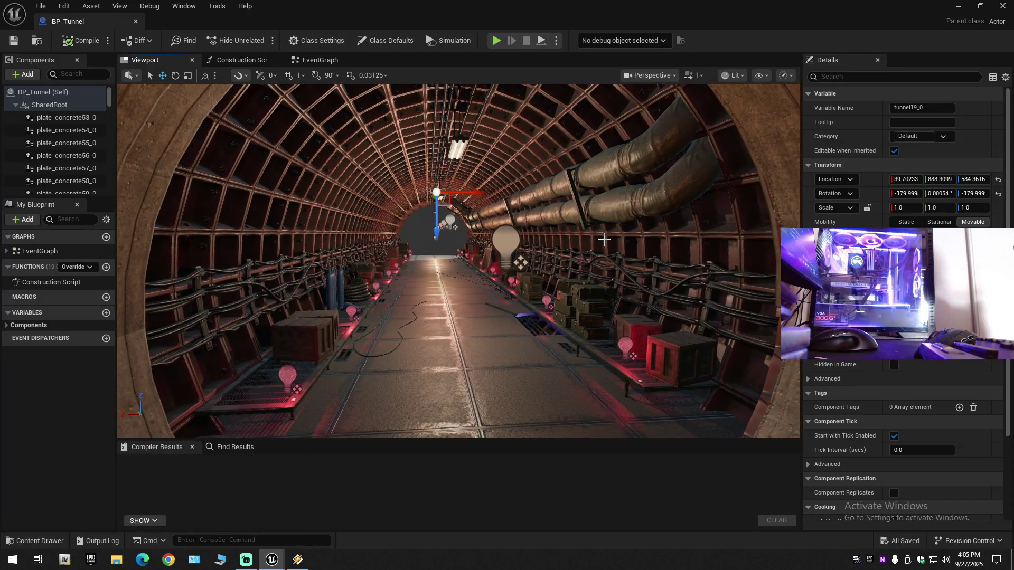
{"action": "mouse_move", "coordinate": [511, 252]}
{"action": "left_mouse_down"}
{"action": "mouse_move", "coordinate": [509, 203]}
{"action": "mouse_move", "coordinate": [510, 252]}
{"action": "mouse_move", "coordinate": [465, 232]}
{"action": "mouse_move", "coordinate": [750, 250]}
{"action": "left_mouse_up"}
{"action": "left_click", "coordinate": [436, 217]}
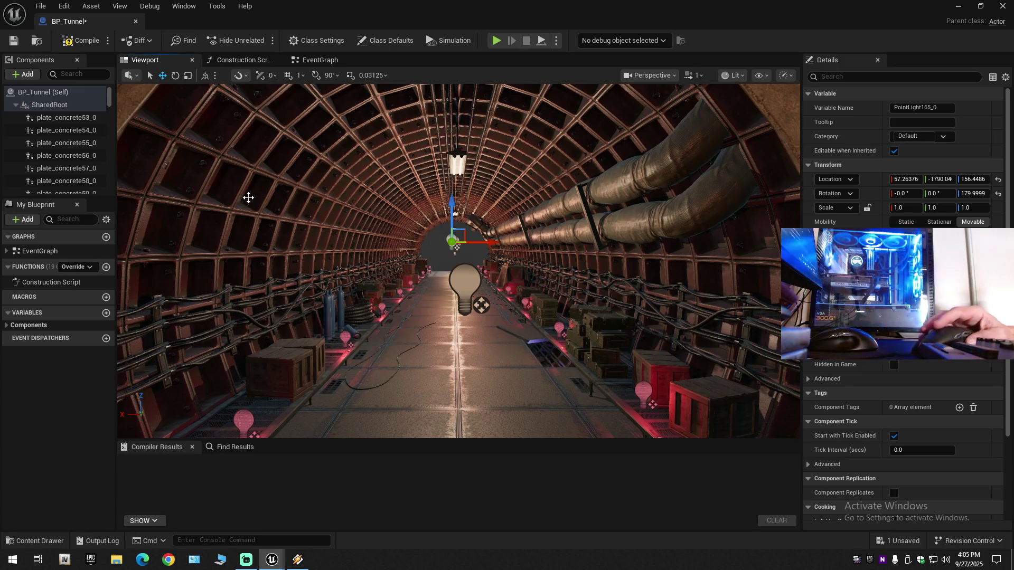
Select PointLight164_0, then frame the floor plates and arched ceiling at the tunnel end
{"action": "left_click", "coordinate": [470, 288]}
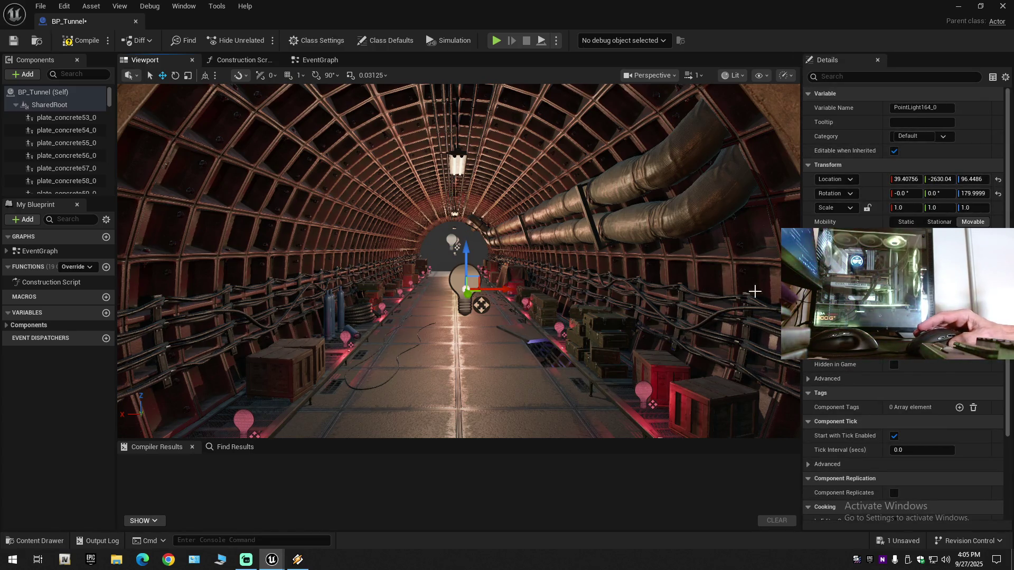
{"action": "scroll", "coordinate": [548, 279], "scroll_direction": "down", "scroll_amount": 6}
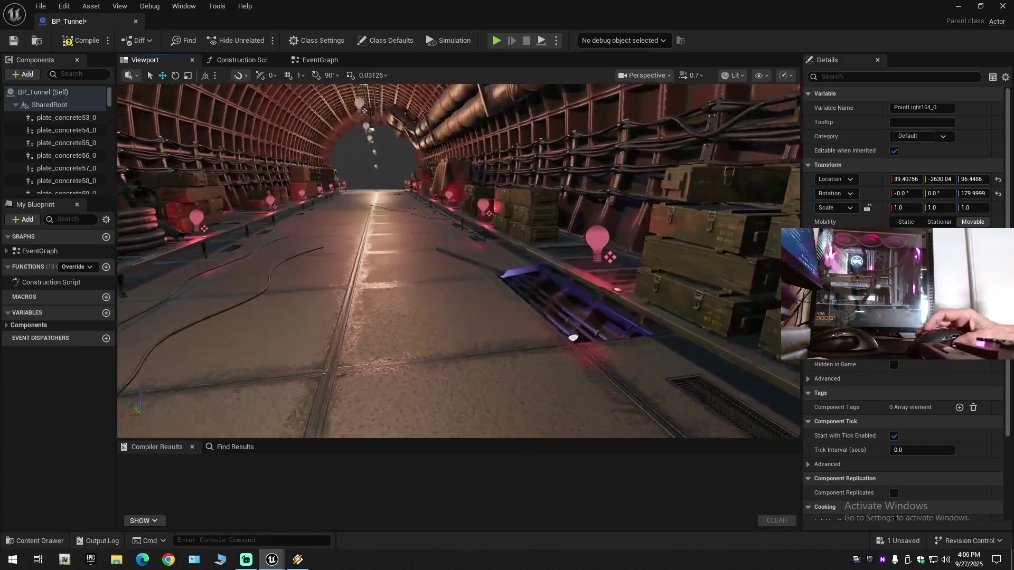
{"action": "mouse_move", "coordinate": [459, 261]}
{"action": "left_mouse_down"}
{"action": "mouse_move", "coordinate": [475, 243]}
{"action": "mouse_move", "coordinate": [476, 201]}
{"action": "mouse_move", "coordinate": [476, 211]}
{"action": "left_mouse_up"}
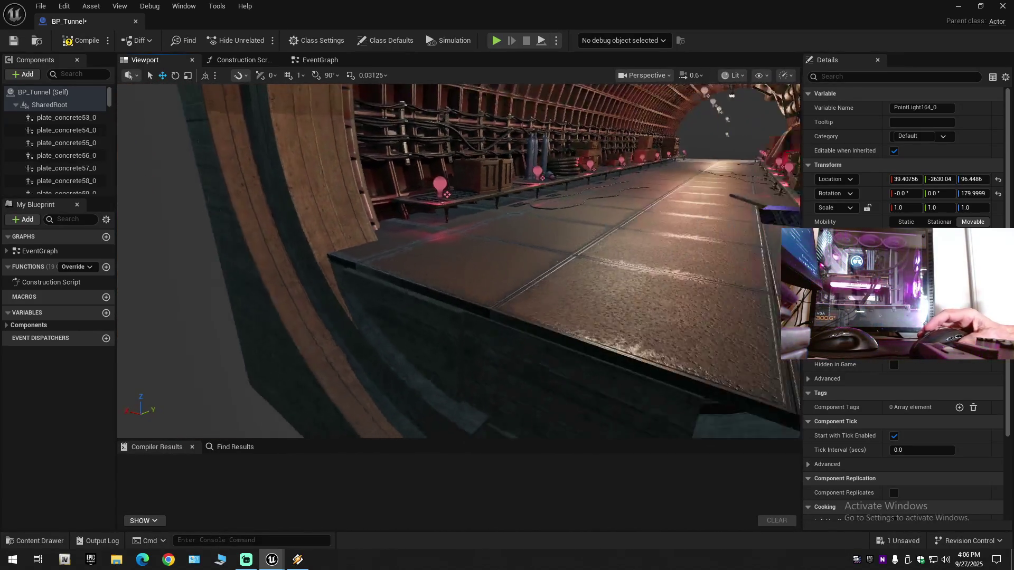
{"action": "scroll", "coordinate": [476, 190], "scroll_direction": "down", "scroll_amount": 1}
{"action": "mouse_move", "coordinate": [476, 211]}
{"action": "left_mouse_down"}
{"action": "mouse_move", "coordinate": [476, 164]}
{"action": "mouse_move", "coordinate": [475, 179]}
{"action": "left_mouse_up"}
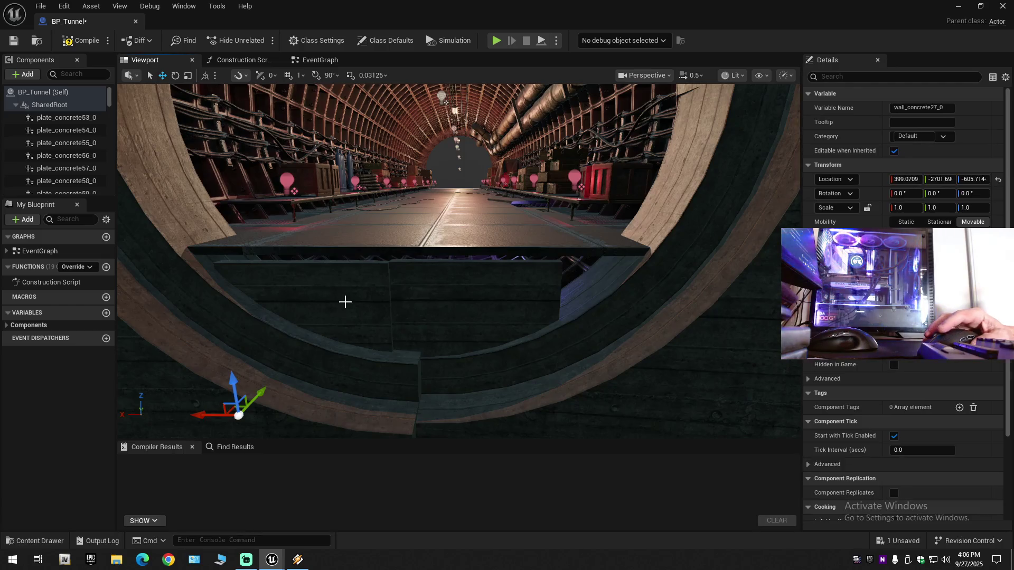
Raise the wall piece wall_concrete27_0 to Z -583.738
{"action": "left_click", "coordinate": [237, 387]}
{"action": "mouse_move", "coordinate": [233, 378]}
{"action": "left_mouse_down"}
{"action": "mouse_move", "coordinate": [264, 374]}
{"action": "mouse_move", "coordinate": [222, 374]}
{"action": "left_mouse_up"}
{"action": "scroll", "coordinate": [243, 373], "scroll_direction": "down", "scroll_amount": 1}
{"action": "scroll", "coordinate": [238, 373], "scroll_direction": "down", "scroll_amount": 1}
{"action": "mouse_move", "coordinate": [284, 362]}
{"action": "left_mouse_down"}
{"action": "mouse_move", "coordinate": [274, 363]}
{"action": "mouse_move", "coordinate": [292, 354]}
{"action": "mouse_move", "coordinate": [291, 325]}
{"action": "left_mouse_up"}
Switch to scale mode and bring up the music player
{"action": "left_click_drag", "start_coordinate": [285, 385], "coordinate": [285, 386]}
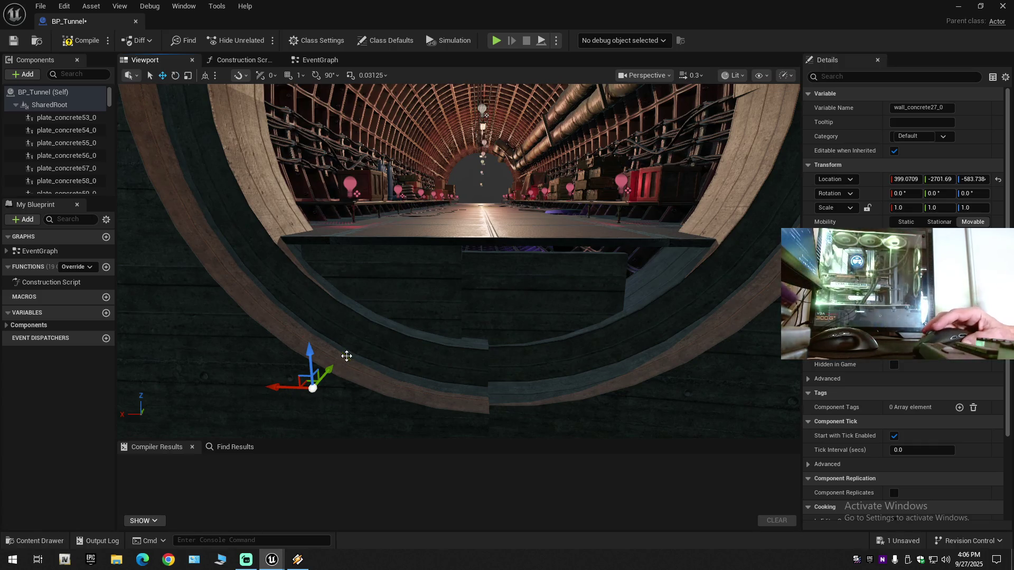
{"action": "key", "text": "r"}
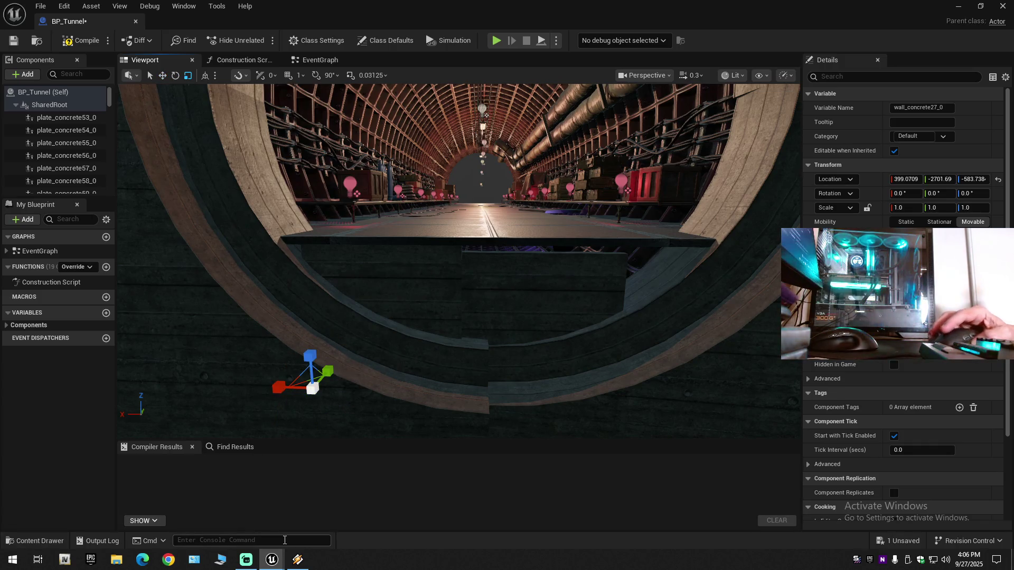
{"action": "left_click", "coordinate": [296, 561]}
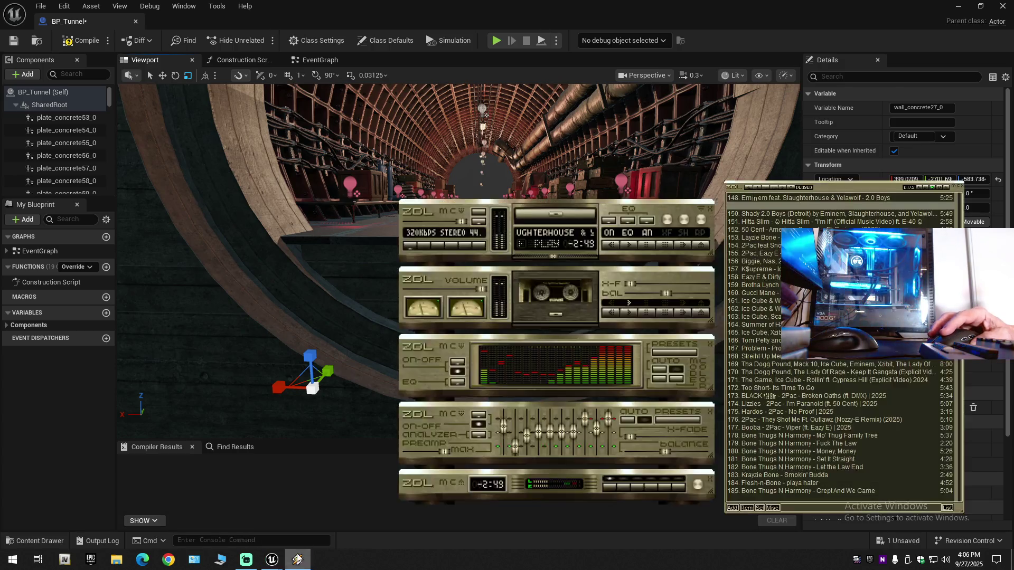
Minimize the music player, glance at Streamlabs Desktop, and return to Unreal Editor
{"action": "left_click", "coordinate": [630, 10]}
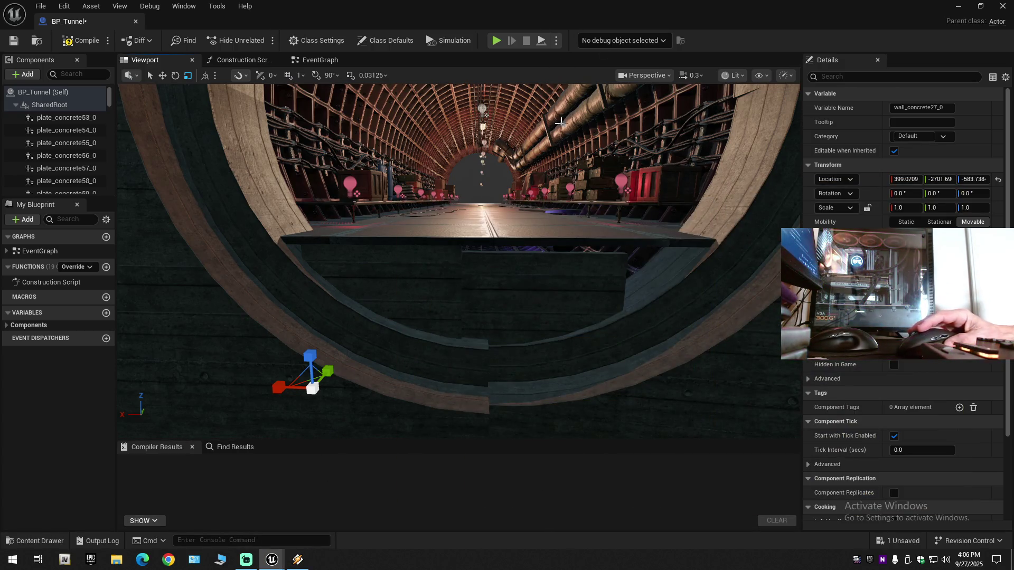
{"action": "left_click", "coordinate": [247, 560]}
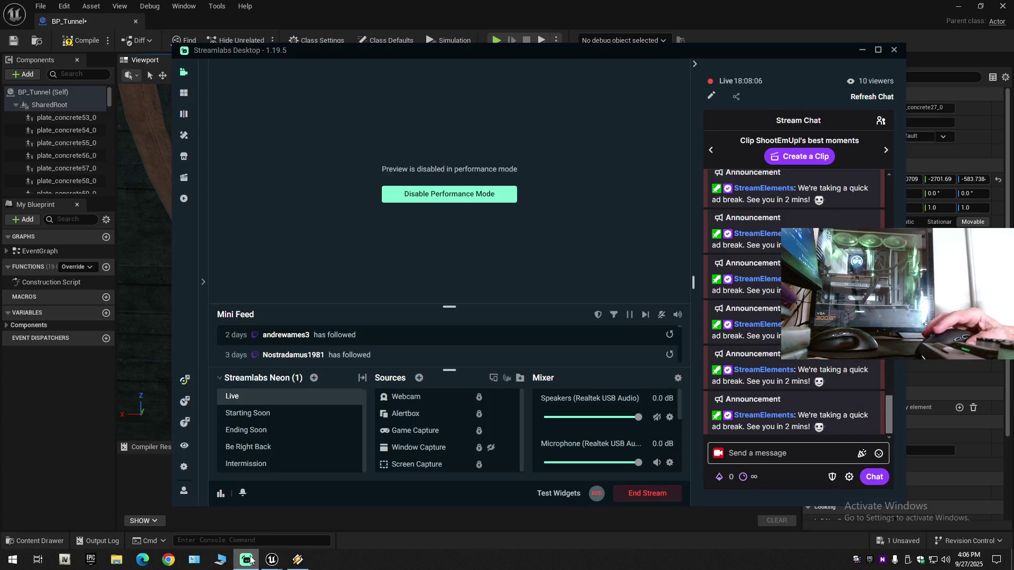
{"action": "left_click", "coordinate": [595, 5]}
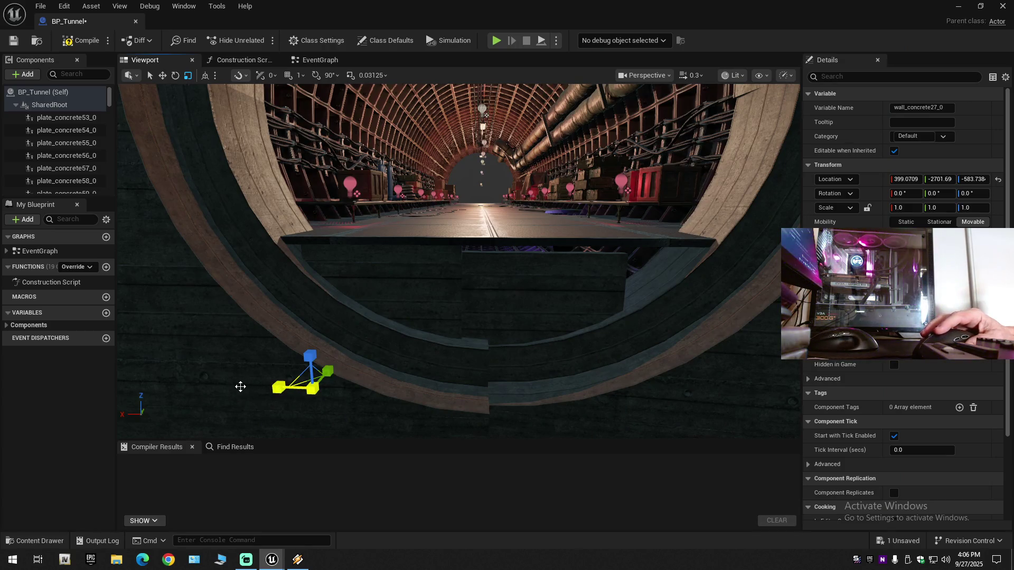
Stretch wall_concrete27_0 along X to a scale of 2.521143
{"action": "left_click_drag", "start_coordinate": [232, 388], "coordinate": [235, 387]}
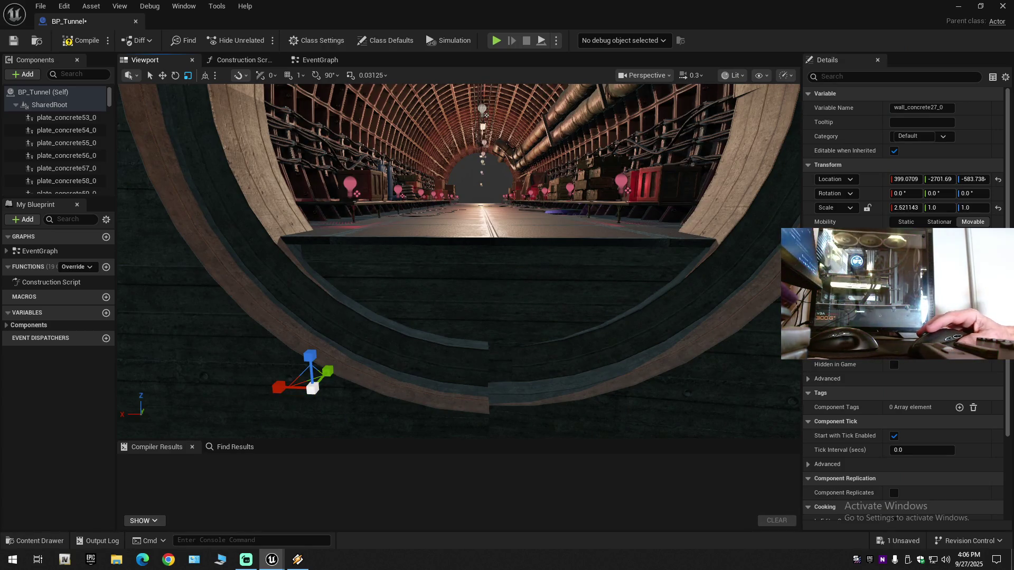
{"action": "scroll", "coordinate": [459, 261], "scroll_direction": "up", "scroll_amount": 2}
{"action": "mouse_move", "coordinate": [459, 261]}
{"action": "left_mouse_down"}
{"action": "mouse_move", "coordinate": [359, 266]}
{"action": "mouse_move", "coordinate": [399, 377]}
{"action": "left_mouse_up"}
Switch back to move mode and select the neighbouring wall piece wall_concrete28_0
{"action": "key", "text": "w"}
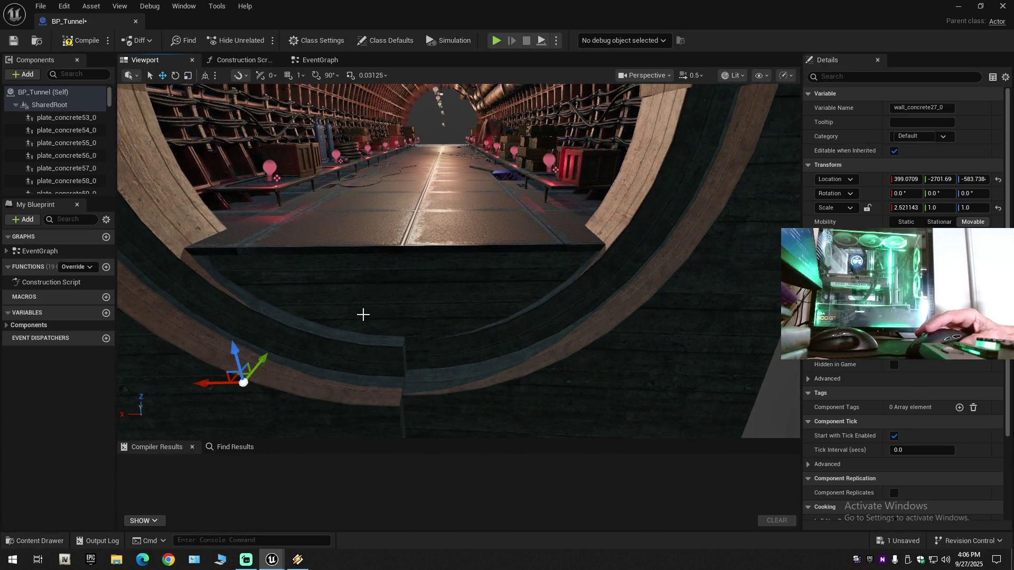
{"action": "mouse_move", "coordinate": [363, 315]}
{"action": "left_mouse_down"}
{"action": "mouse_move", "coordinate": [290, 317]}
{"action": "mouse_move", "coordinate": [291, 334]}
{"action": "mouse_move", "coordinate": [280, 333]}
{"action": "left_mouse_up"}
{"action": "left_click_drag", "start_coordinate": [459, 261], "coordinate": [472, 229]}
{"action": "scroll", "coordinate": [473, 230], "scroll_direction": "down", "scroll_amount": 3}
{"action": "left_click_drag", "start_coordinate": [410, 324], "coordinate": [411, 323]}
{"action": "left_click", "coordinate": [371, 316]}
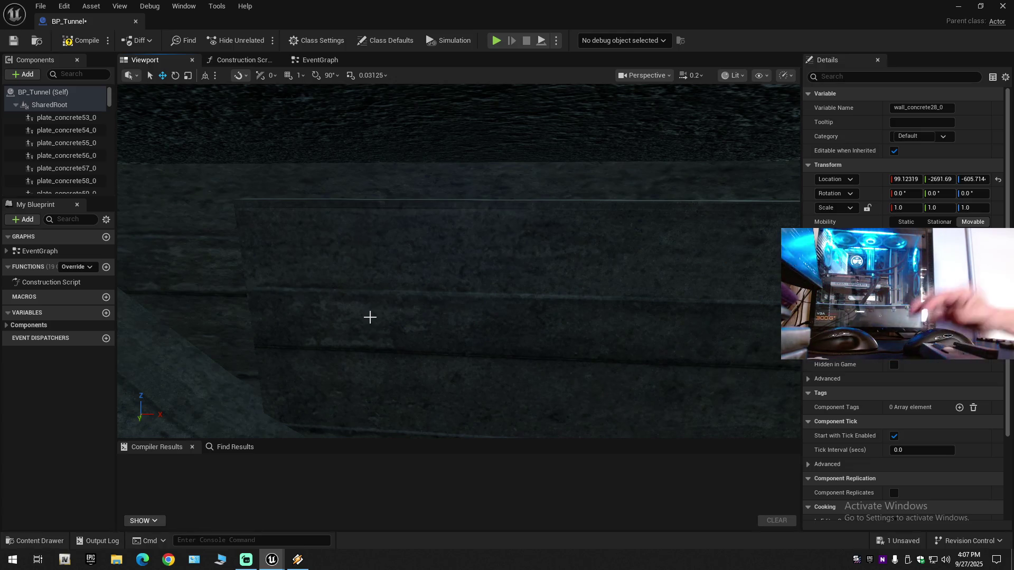
Clear the selection and reselect wall piece wall_concrete27_0 down the tunnel
{"action": "key", "text": "Escape"}
{"action": "left_click_drag", "start_coordinate": [370, 317], "coordinate": [370, 317]}
{"action": "scroll", "coordinate": [370, 317], "scroll_direction": "up", "scroll_amount": 1}
{"action": "scroll", "coordinate": [370, 317], "scroll_direction": "down", "scroll_amount": 2}
{"action": "scroll", "coordinate": [370, 317], "scroll_direction": "down", "scroll_amount": 1}
{"action": "scroll", "coordinate": [370, 317], "scroll_direction": "down", "scroll_amount": 1}
{"action": "scroll", "coordinate": [371, 317], "scroll_direction": "up", "scroll_amount": 2}
{"action": "scroll", "coordinate": [371, 317], "scroll_direction": "down", "scroll_amount": 1}
{"action": "scroll", "coordinate": [370, 317], "scroll_direction": "up", "scroll_amount": 2}
{"action": "mouse_move", "coordinate": [414, 274]}
{"action": "left_mouse_down"}
{"action": "mouse_move", "coordinate": [458, 161]}
{"action": "mouse_move", "coordinate": [415, 263]}
{"action": "left_mouse_up"}
{"action": "left_click", "coordinate": [415, 274]}
Select the end floor plate plate_concrete99_0 at the tunnel floor's edge
{"action": "scroll", "coordinate": [415, 275], "scroll_direction": "down", "scroll_amount": 1}
{"action": "scroll", "coordinate": [415, 275], "scroll_direction": "down", "scroll_amount": 1}
{"action": "scroll", "coordinate": [414, 274], "scroll_direction": "up", "scroll_amount": 5}
{"action": "scroll", "coordinate": [415, 275], "scroll_direction": "down", "scroll_amount": 1}
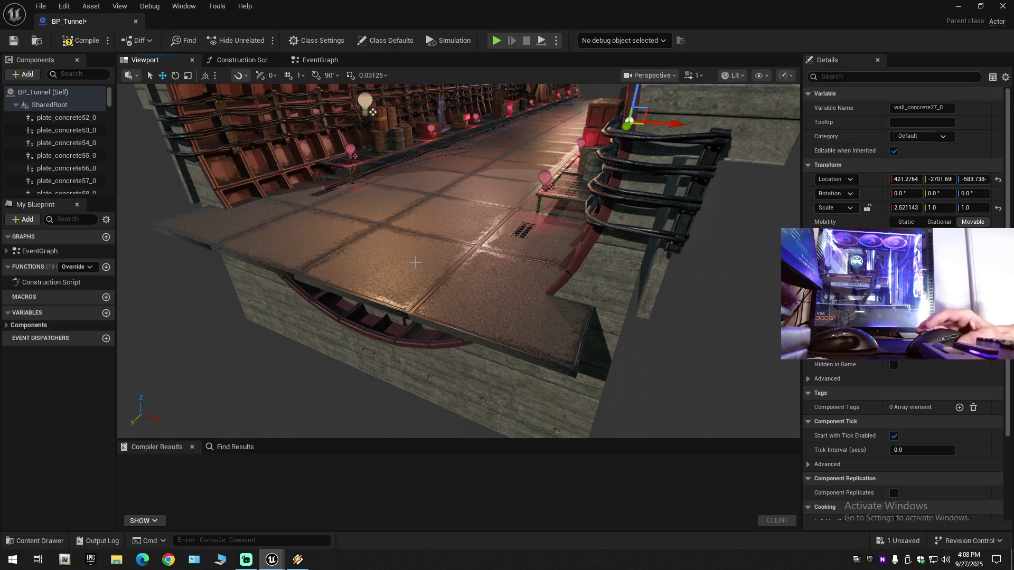
{"action": "mouse_move", "coordinate": [448, 317]}
{"action": "left_mouse_down"}
{"action": "mouse_move", "coordinate": [488, 318]}
{"action": "mouse_move", "coordinate": [498, 306]}
{"action": "left_mouse_up"}
{"action": "left_click", "coordinate": [469, 333]}
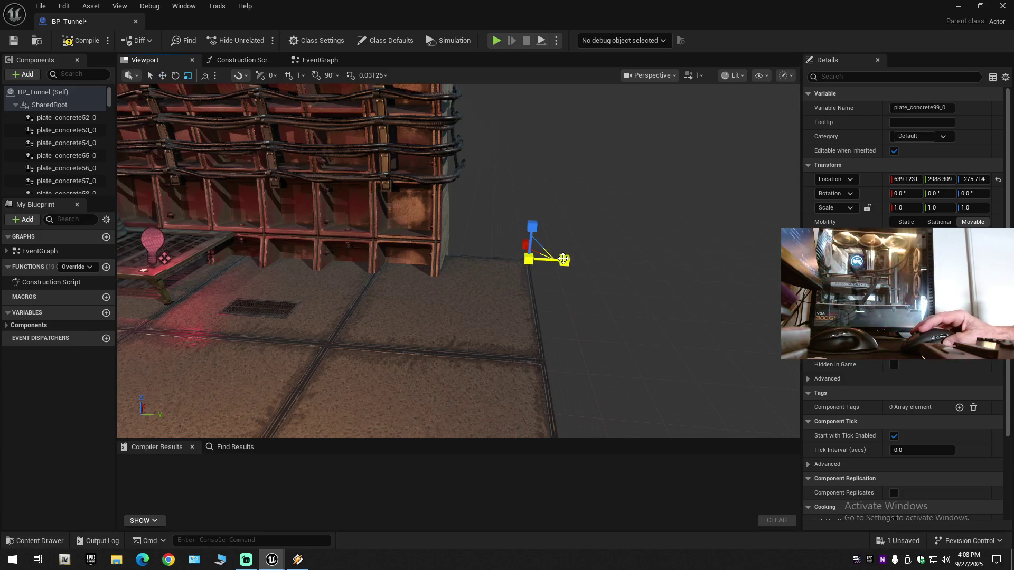
Narrow plate_concrete99_0 on Y and slide it to Y 2810.929 against the wall
{"action": "left_click_drag", "start_coordinate": [552, 260], "coordinate": [520, 259]}
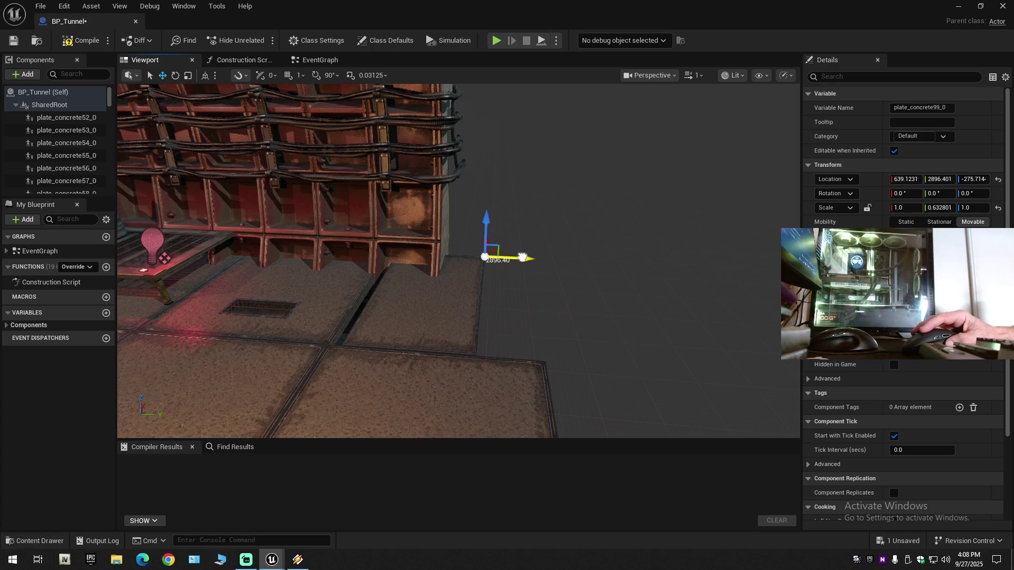
{"action": "left_click_drag", "start_coordinate": [522, 258], "coordinate": [489, 257]}
{"action": "scroll", "coordinate": [499, 274], "scroll_direction": "up", "scroll_amount": 5}
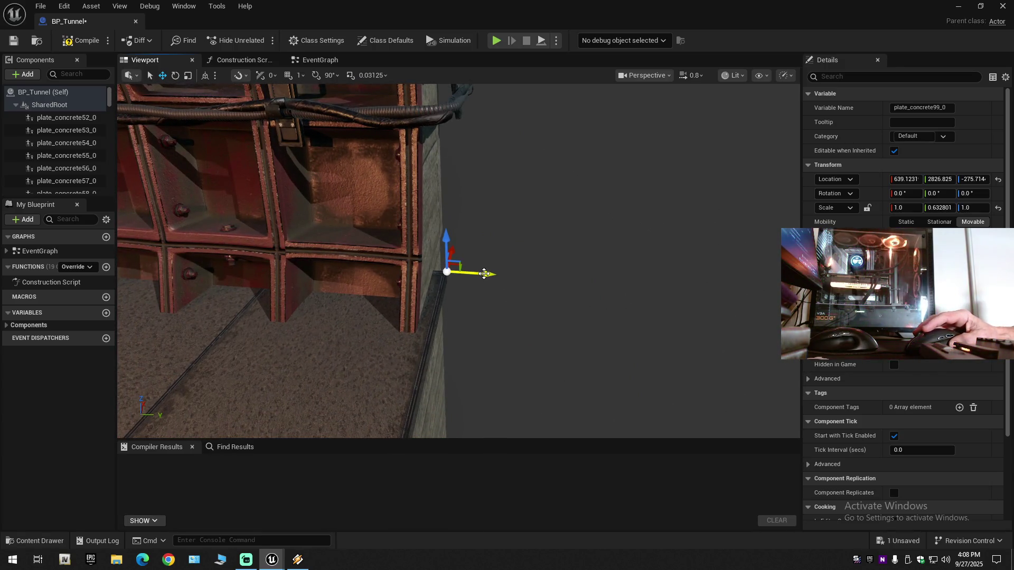
{"action": "mouse_move", "coordinate": [469, 274]}
{"action": "left_mouse_down"}
{"action": "mouse_move", "coordinate": [466, 283]}
{"action": "mouse_move", "coordinate": [483, 276]}
{"action": "left_mouse_up"}
Refine the plate's Y scale to about 0.41574
{"action": "key", "text": "e"}
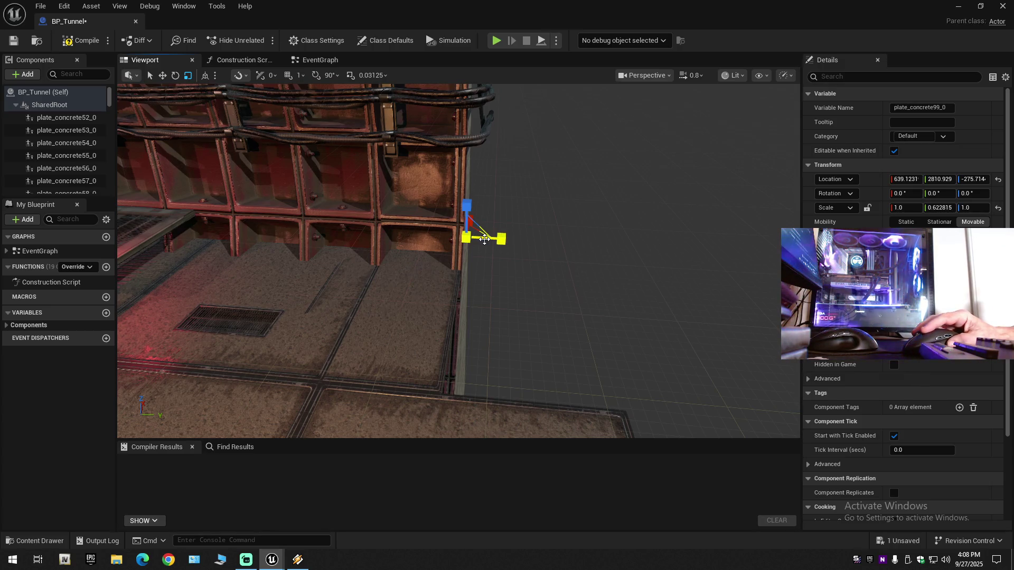
{"action": "left_click_drag", "start_coordinate": [484, 240], "coordinate": [514, 237]}
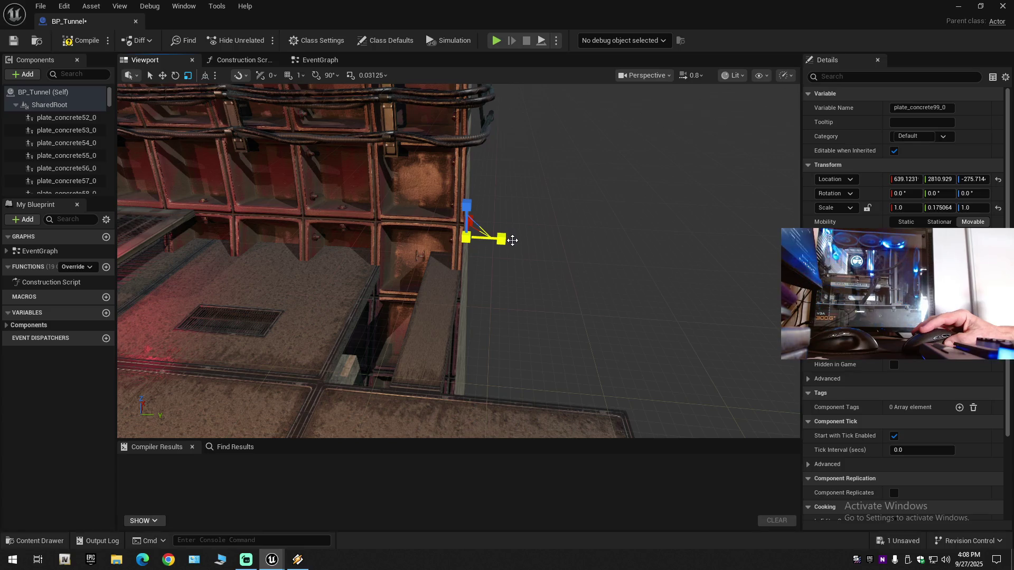
{"action": "left_click_drag", "start_coordinate": [513, 244], "coordinate": [512, 239]}
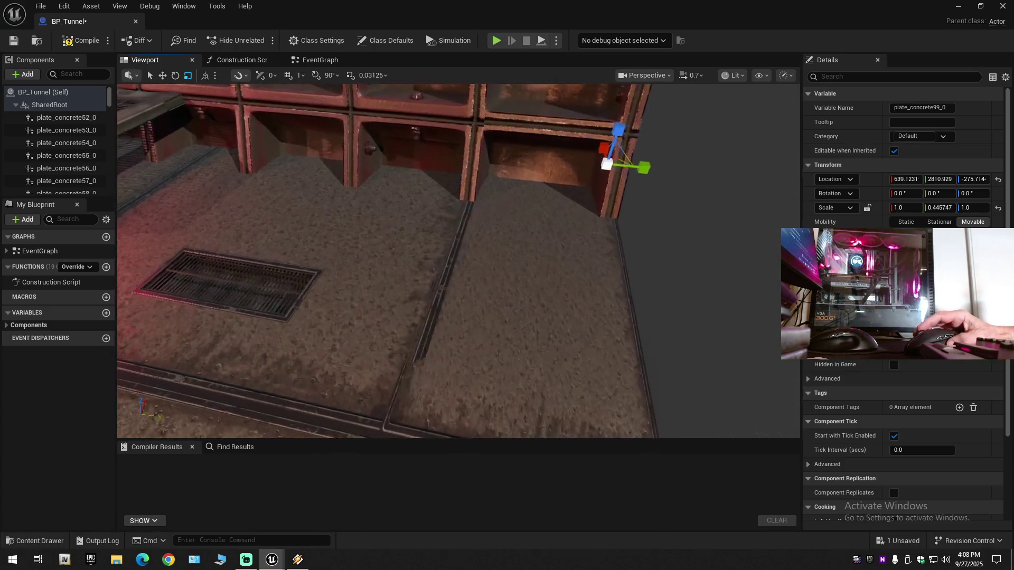
{"action": "key", "text": "f"}
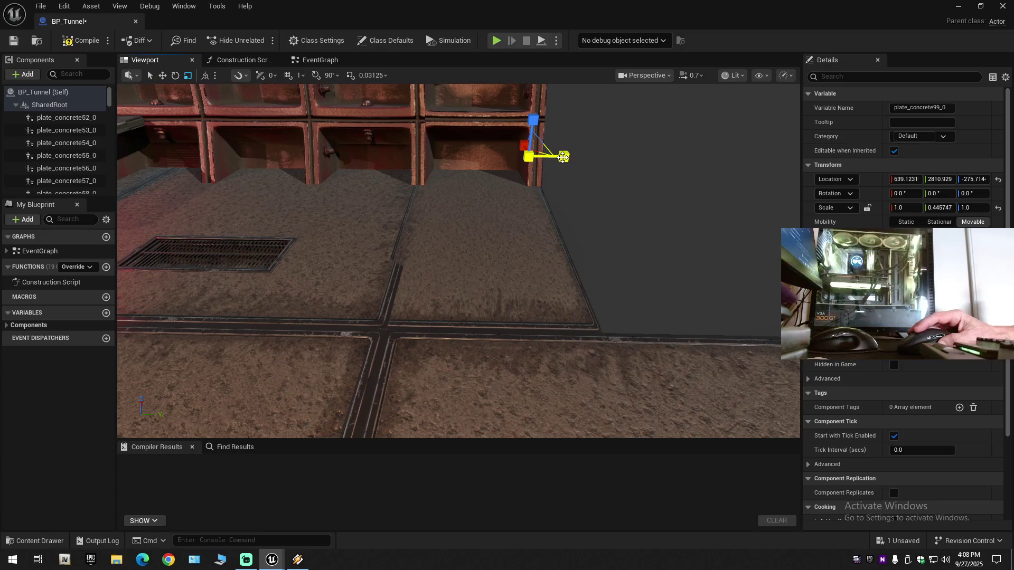
{"action": "left_click_drag", "start_coordinate": [558, 157], "coordinate": [561, 159]}
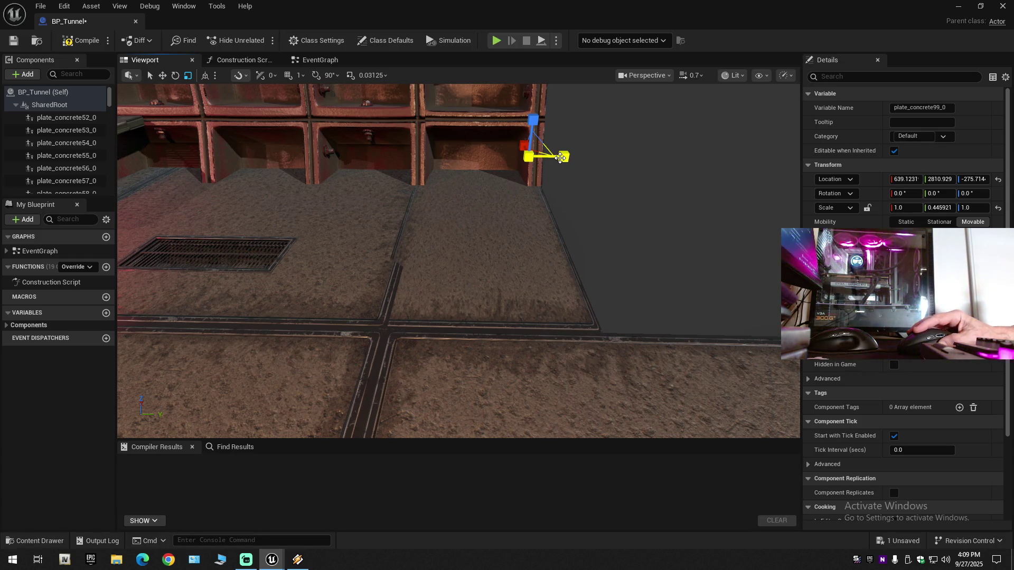
{"action": "left_click_drag", "start_coordinate": [559, 158], "coordinate": [483, 224]}
{"action": "key", "text": "w"}
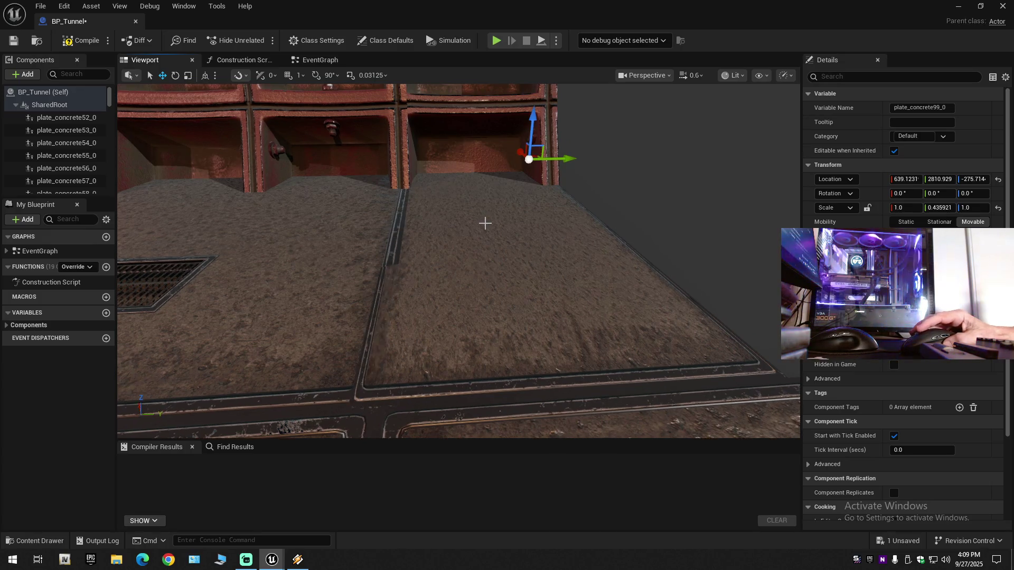
{"action": "key", "text": "r"}
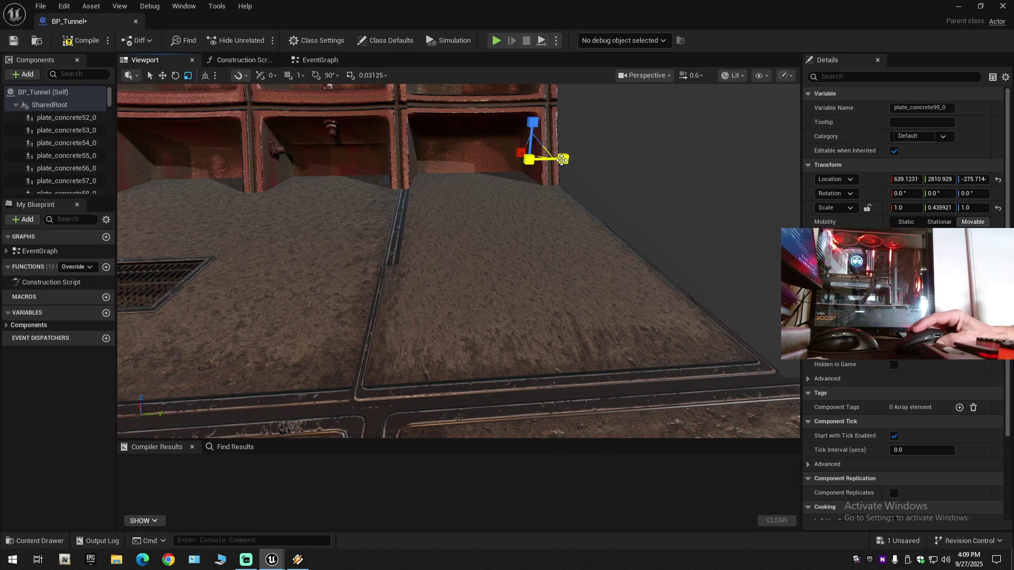
{"action": "left_click_drag", "start_coordinate": [562, 160], "coordinate": [567, 160]}
{"action": "left_click_drag", "start_coordinate": [458, 260], "coordinate": [502, 228]}
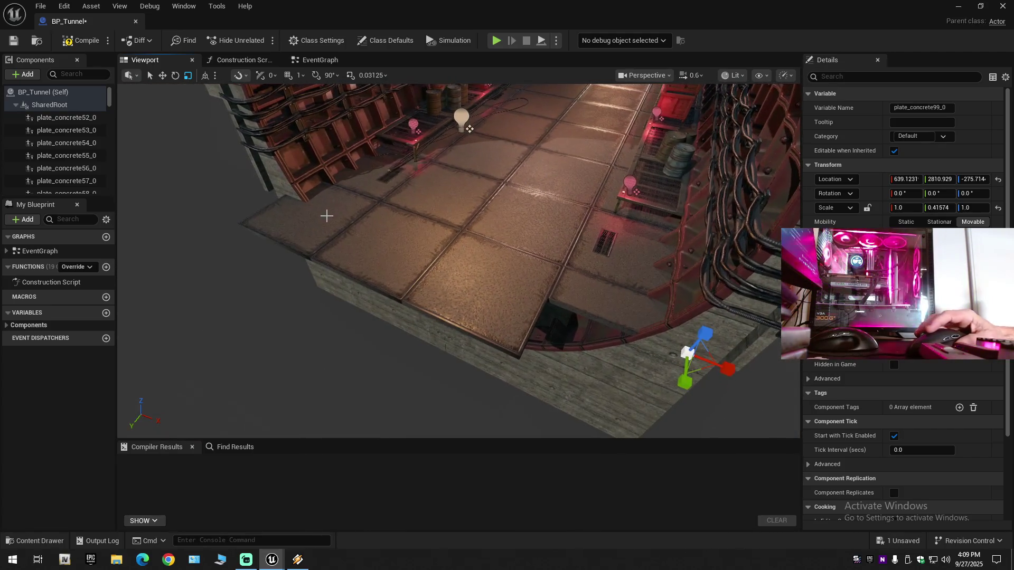
Delete floor tiles plate_concrete84_1, plate_concrete84_0 and plate_concrete98_0
{"action": "left_click", "coordinate": [324, 216]}
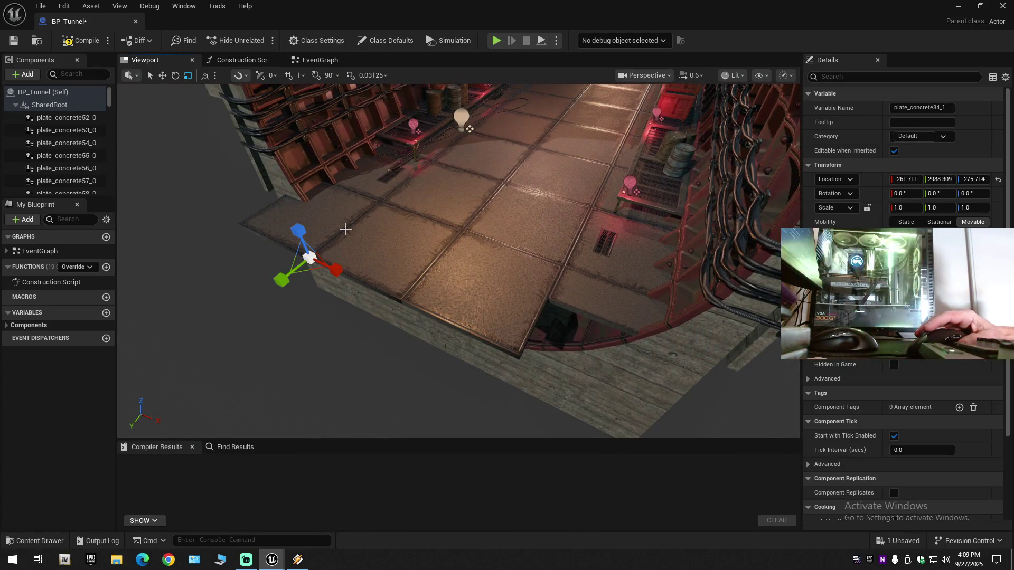
{"action": "key", "text": "Delete"}
{"action": "left_click", "coordinate": [379, 244]}
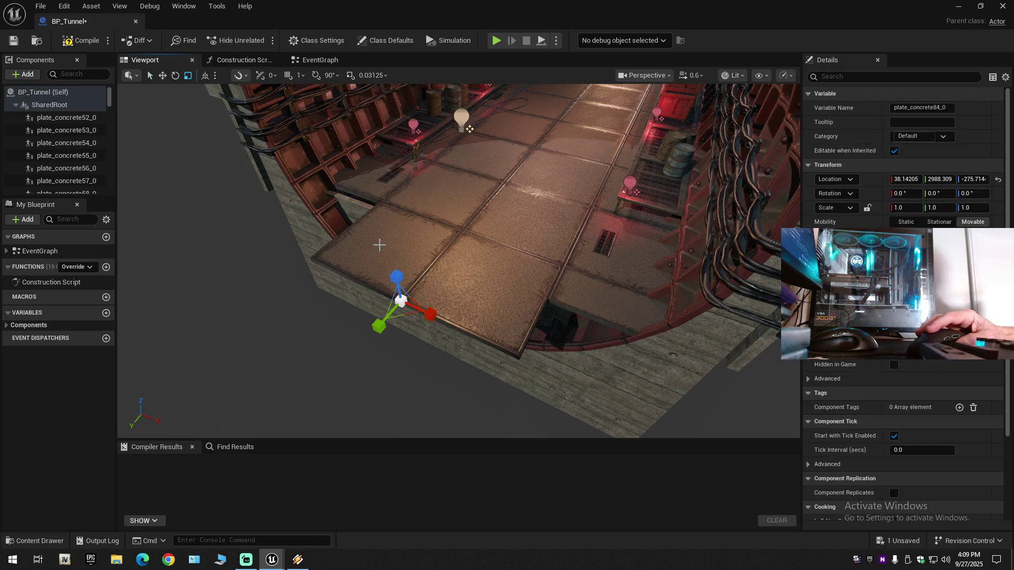
{"action": "key", "text": "Delete"}
{"action": "left_click", "coordinate": [464, 278]}
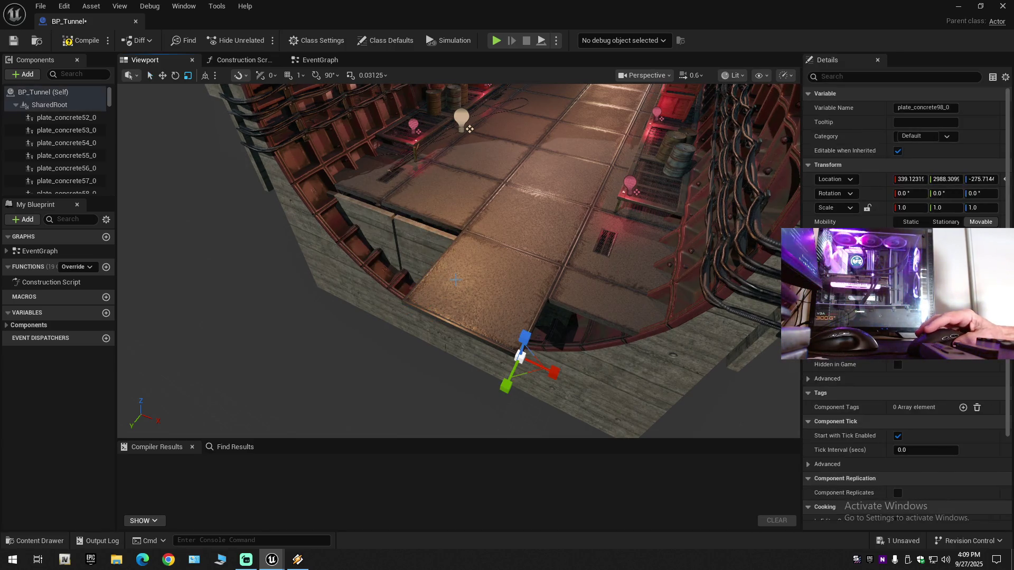
{"action": "key", "text": "Delete"}
Reselect the end plate plate_concrete99_0 in move mode
{"action": "mouse_move", "coordinate": [562, 301]}
{"action": "left_mouse_down"}
{"action": "mouse_move", "coordinate": [579, 272]}
{"action": "mouse_move", "coordinate": [533, 293]}
{"action": "left_mouse_up"}
{"action": "scroll", "coordinate": [573, 272], "scroll_direction": "down", "scroll_amount": 1}
{"action": "scroll", "coordinate": [555, 275], "scroll_direction": "down", "scroll_amount": 1}
{"action": "left_click", "coordinate": [541, 288]}
{"action": "key", "text": "w"}
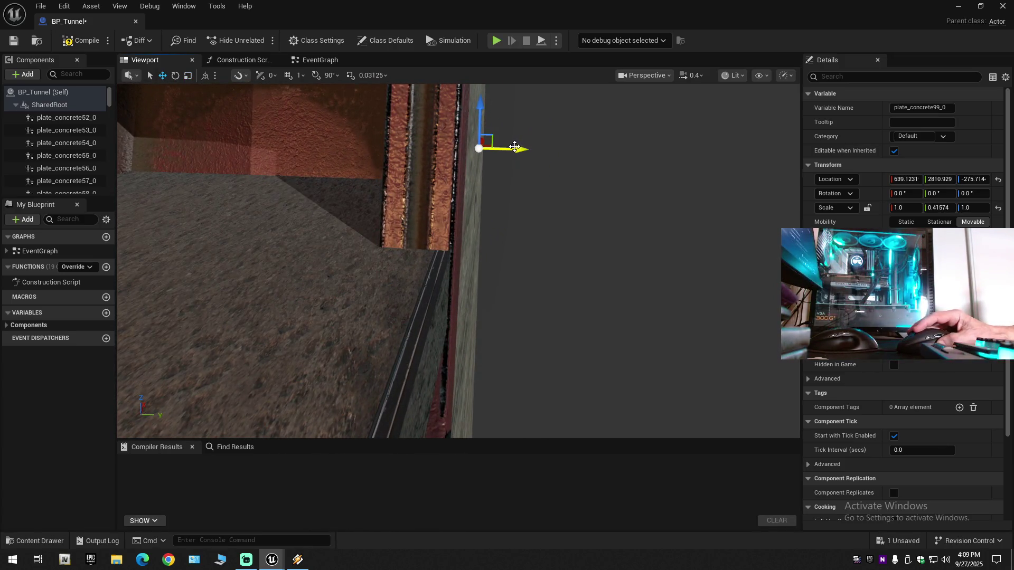
{"action": "left_click_drag", "start_coordinate": [515, 147], "coordinate": [515, 111]}
{"action": "scroll", "coordinate": [458, 262], "scroll_direction": "up", "scroll_amount": 1}
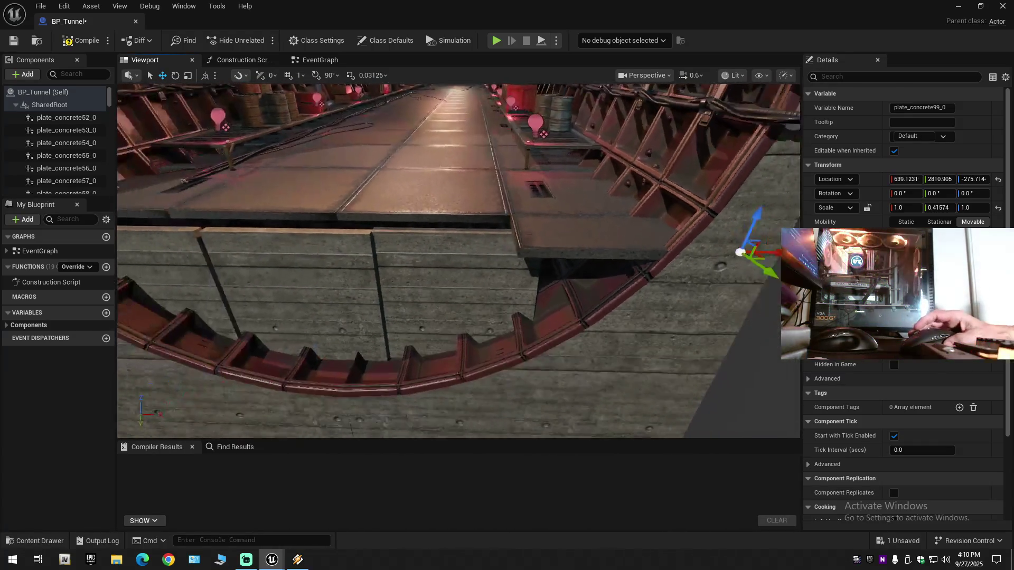
{"action": "left_click_drag", "start_coordinate": [642, 227], "coordinate": [642, 242]}
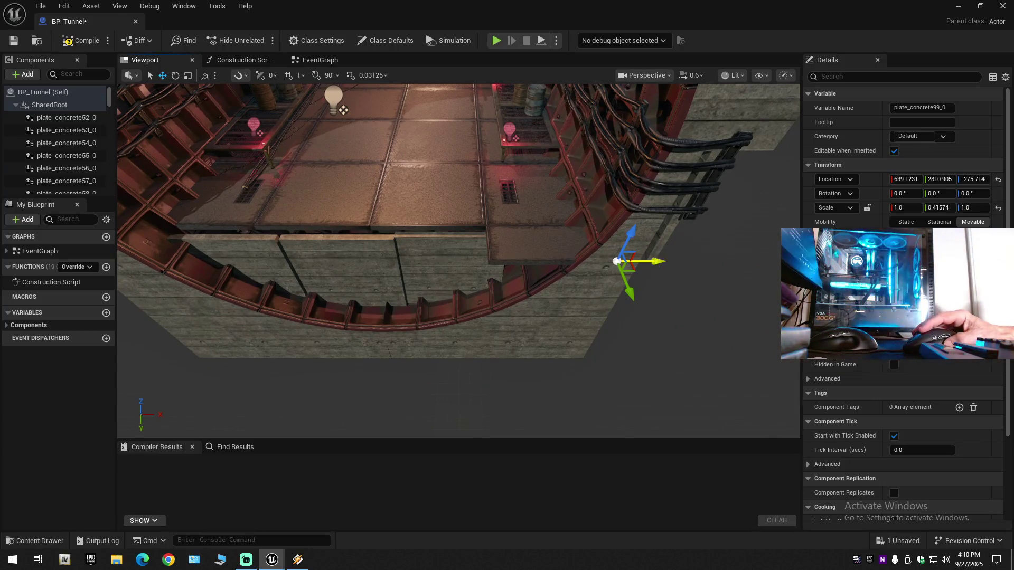
{"action": "left_click_drag", "start_coordinate": [657, 261], "coordinate": [367, 264]}
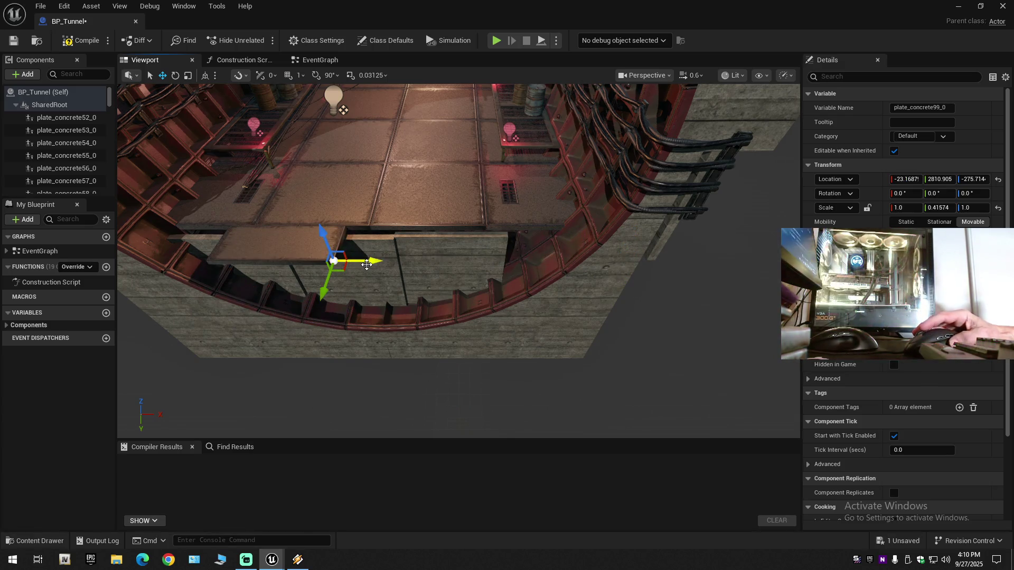
{"action": "key", "text": "ctrl+z"}
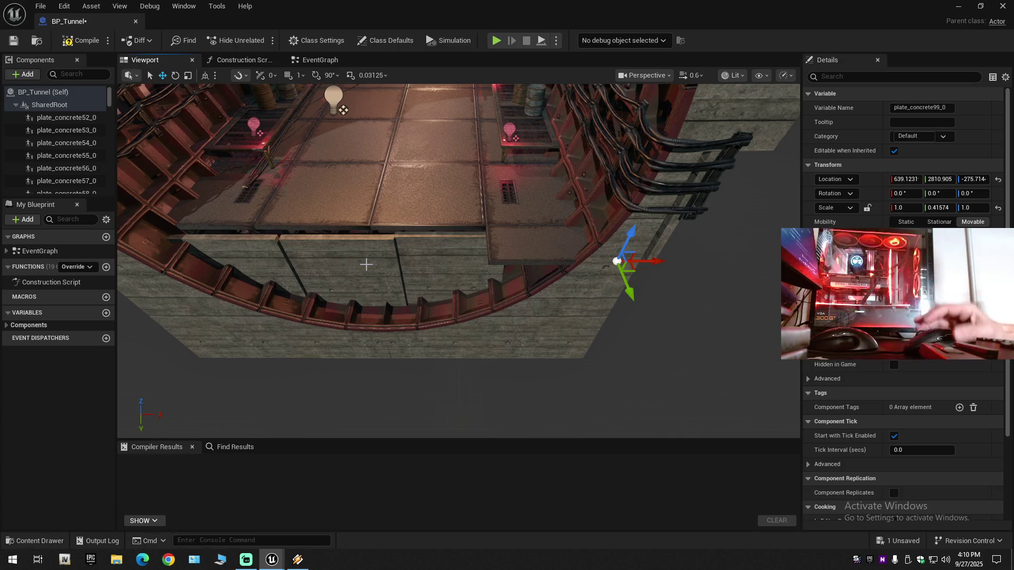
{"action": "key", "text": "ctrl+d"}
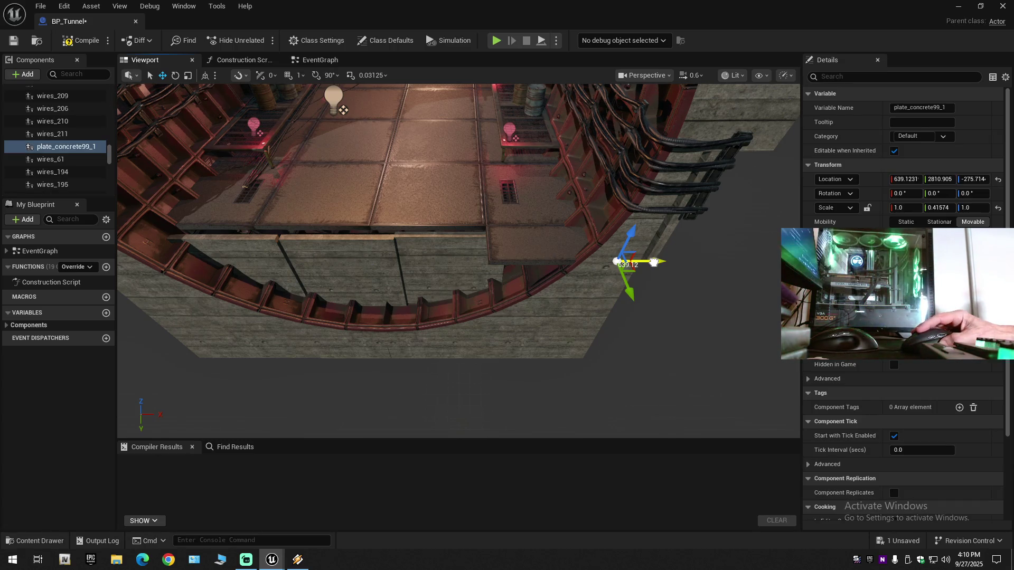
Shift the duplicate plate_concrete99_1 along X to about 366.76
{"action": "left_click_drag", "start_coordinate": [649, 262], "coordinate": [648, 262]}
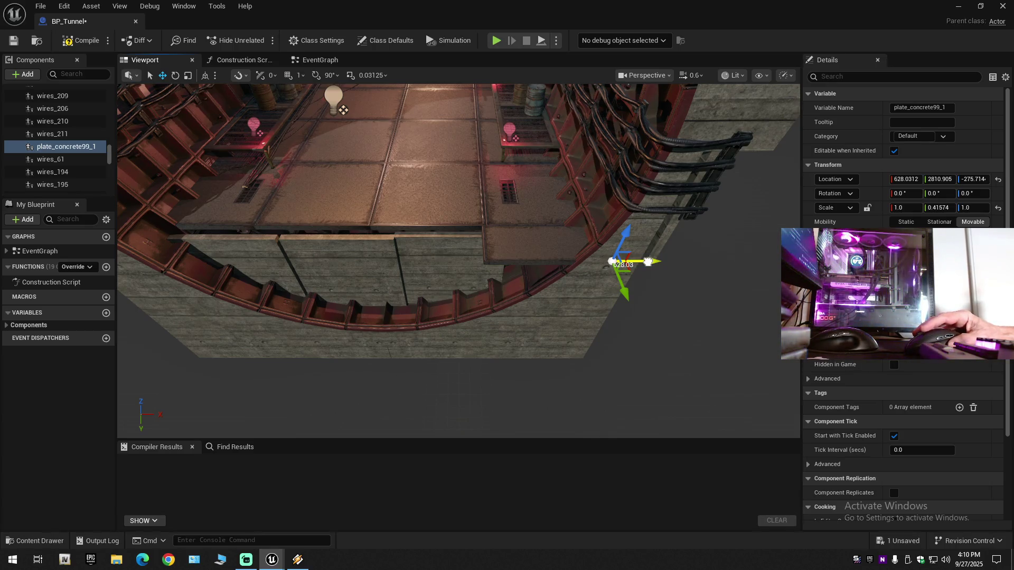
{"action": "left_click_drag", "start_coordinate": [541, 265], "coordinate": [543, 264]}
{"action": "scroll", "coordinate": [544, 264], "scroll_direction": "up", "scroll_amount": 5}
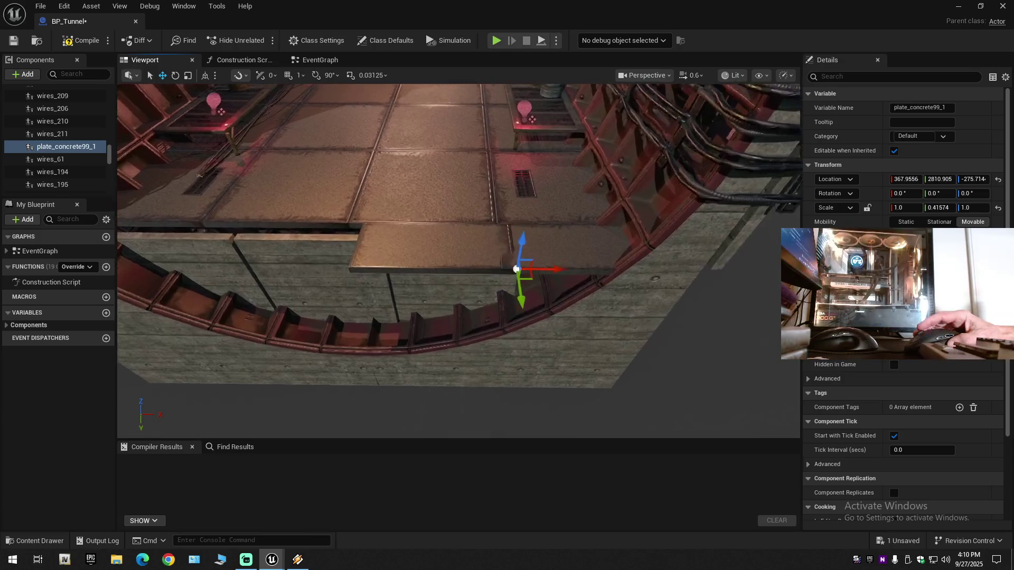
{"action": "scroll", "coordinate": [558, 294], "scroll_direction": "up", "scroll_amount": 3}
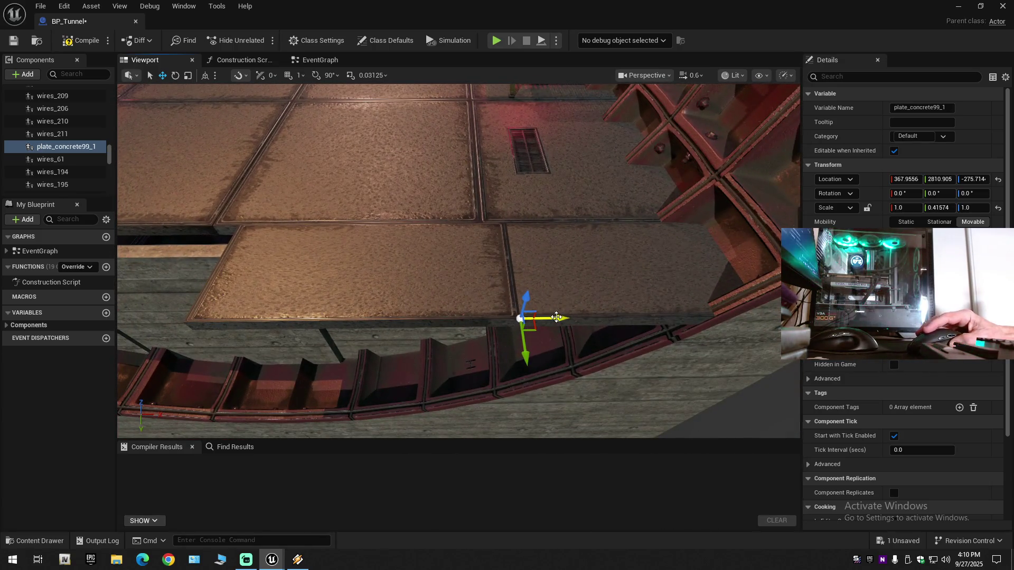
Butt plate_concrete99_1 against plate_concrete99_0, then reselect it ready to move
{"action": "left_click", "coordinate": [556, 318]}
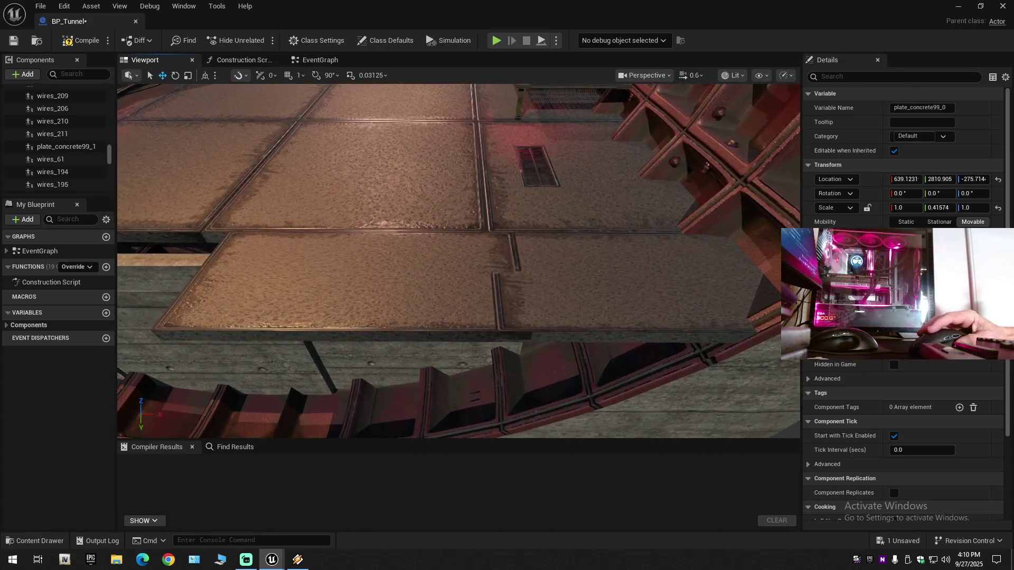
{"action": "left_click", "coordinate": [436, 320]}
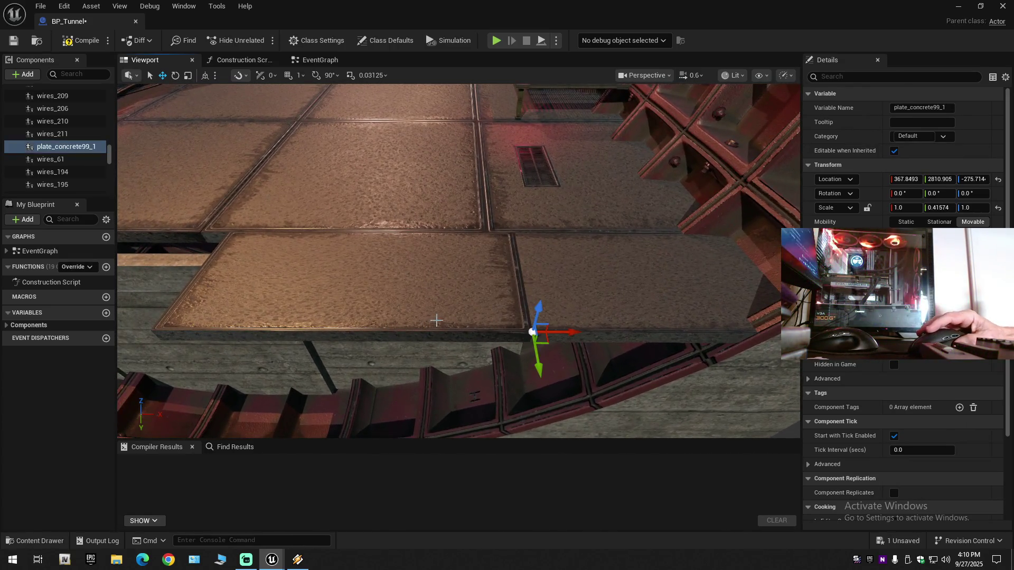
{"action": "left_click", "coordinate": [564, 328]}
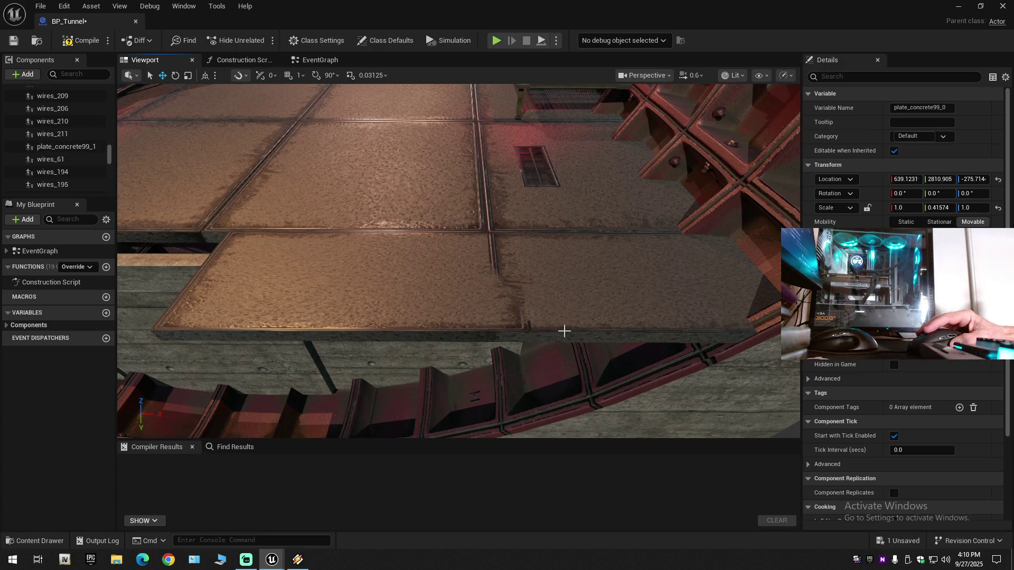
{"action": "left_click", "coordinate": [553, 328]}
{"action": "left_click_drag", "start_coordinate": [554, 329], "coordinate": [564, 329]}
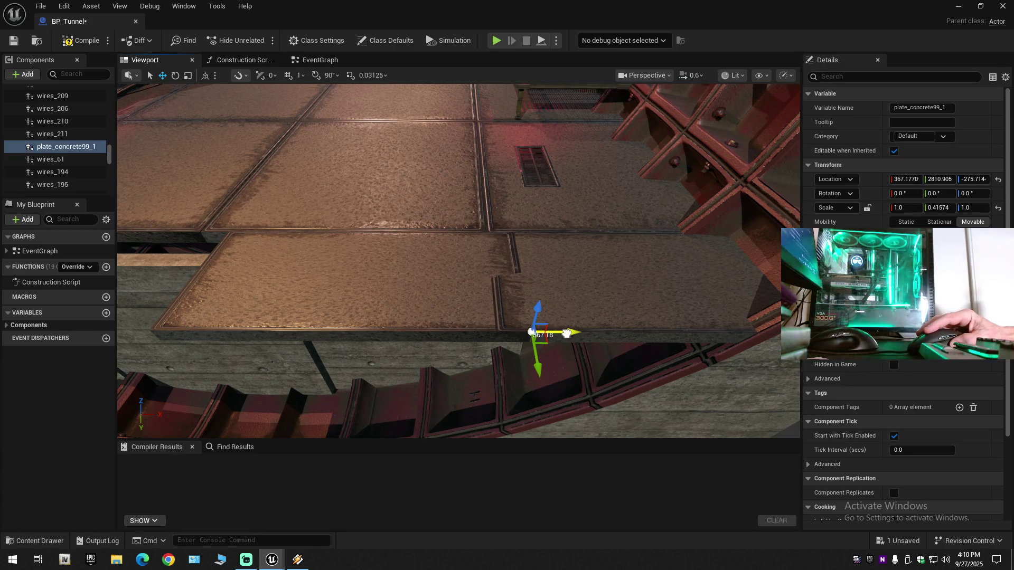
{"action": "left_click", "coordinate": [566, 333]}
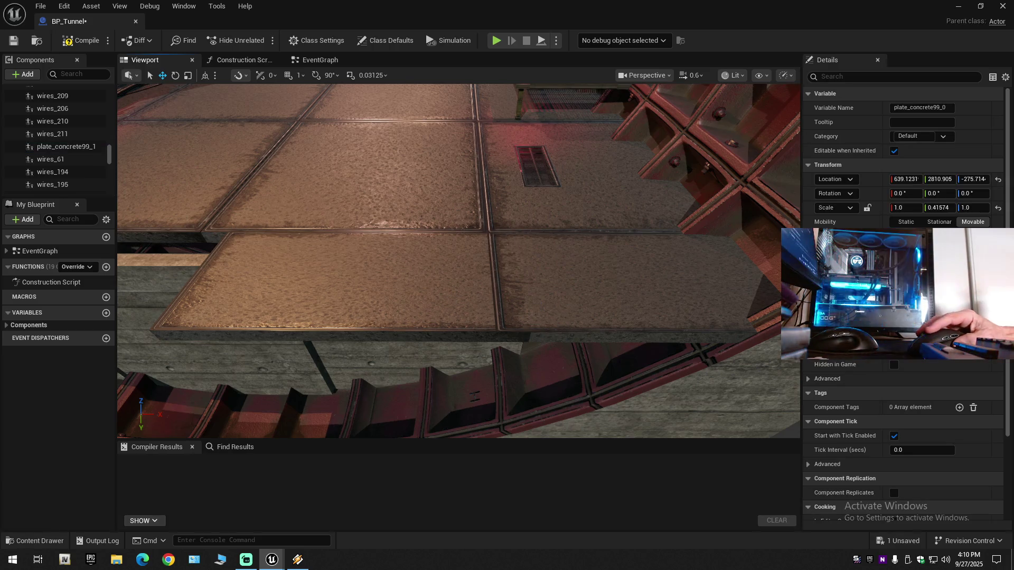
{"action": "left_click", "coordinate": [565, 330]}
{"action": "key", "text": "e"}
{"action": "key", "text": "r"}
{"action": "key", "text": "w"}
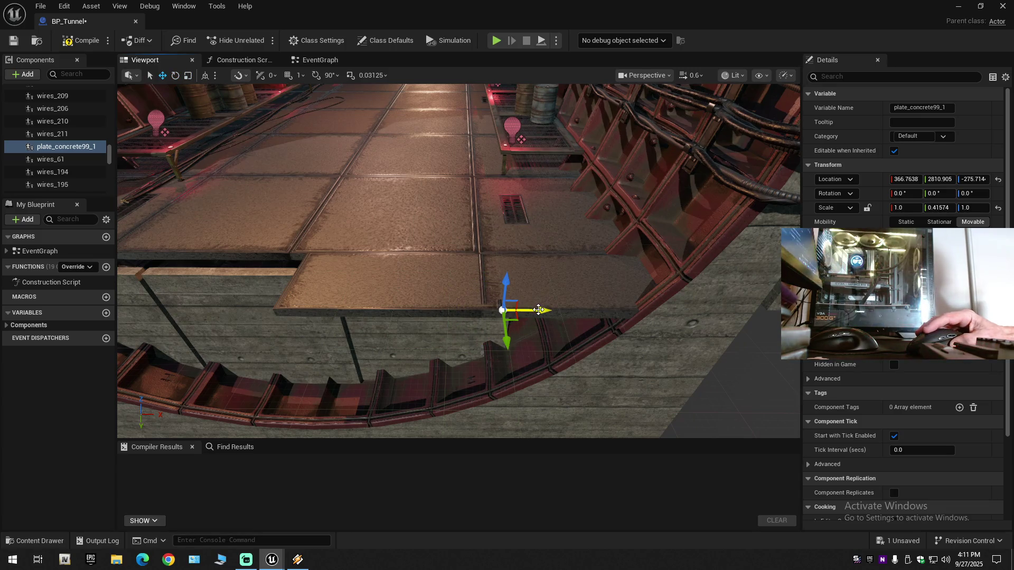
Slide plate_concrete99_1 left along X toward plate_concrete99_0
{"action": "left_click_drag", "start_coordinate": [539, 311], "coordinate": [529, 311]}
{"action": "scroll", "coordinate": [529, 310], "scroll_direction": "up", "scroll_amount": 3}
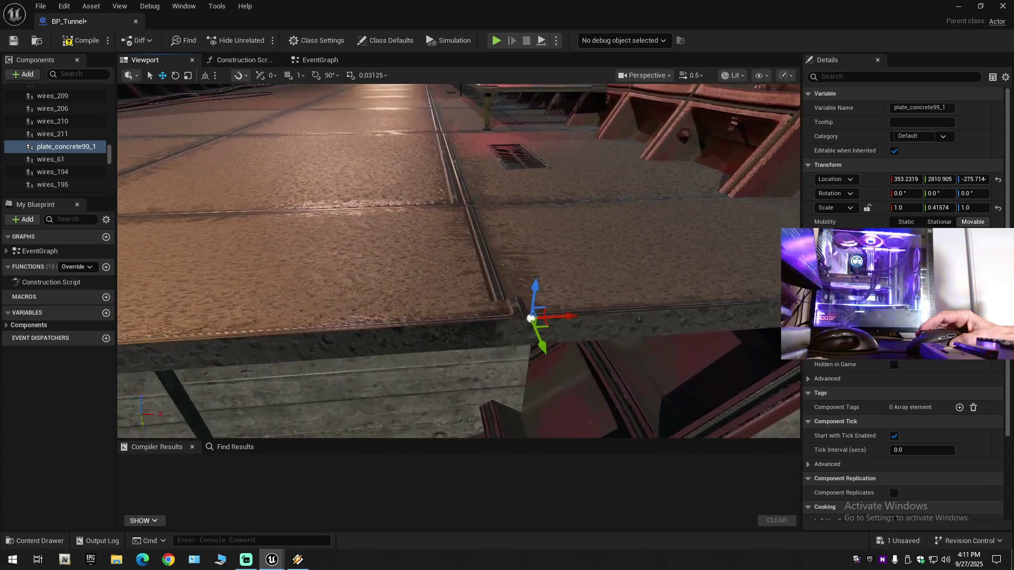
{"action": "scroll", "coordinate": [529, 311], "scroll_direction": "down", "scroll_amount": 2}
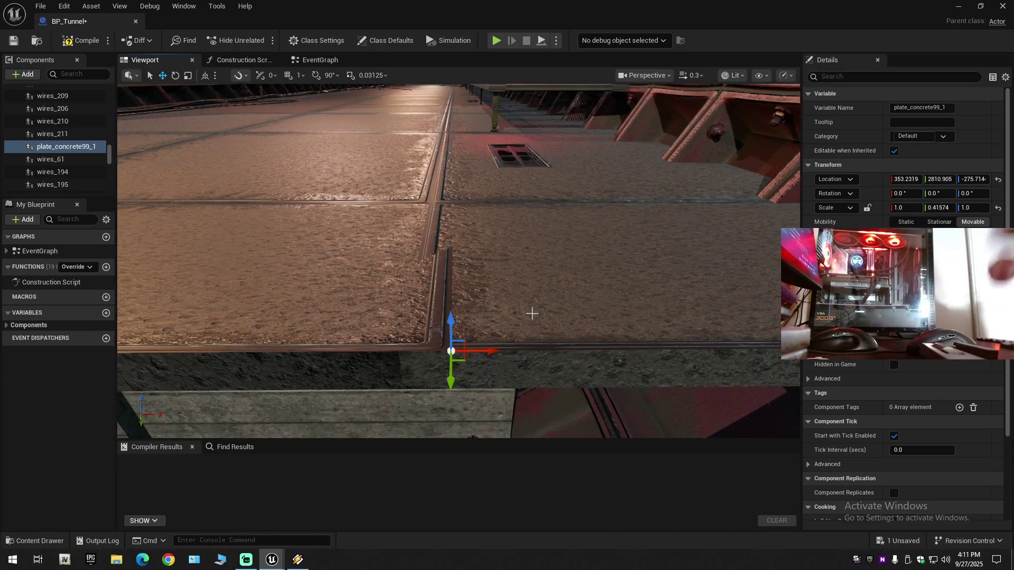
{"action": "mouse_move", "coordinate": [532, 313]}
{"action": "left_mouse_down"}
{"action": "mouse_move", "coordinate": [532, 301]}
{"action": "mouse_move", "coordinate": [487, 286]}
{"action": "mouse_move", "coordinate": [487, 296]}
{"action": "mouse_move", "coordinate": [486, 285]}
{"action": "mouse_move", "coordinate": [492, 300]}
{"action": "left_mouse_up"}
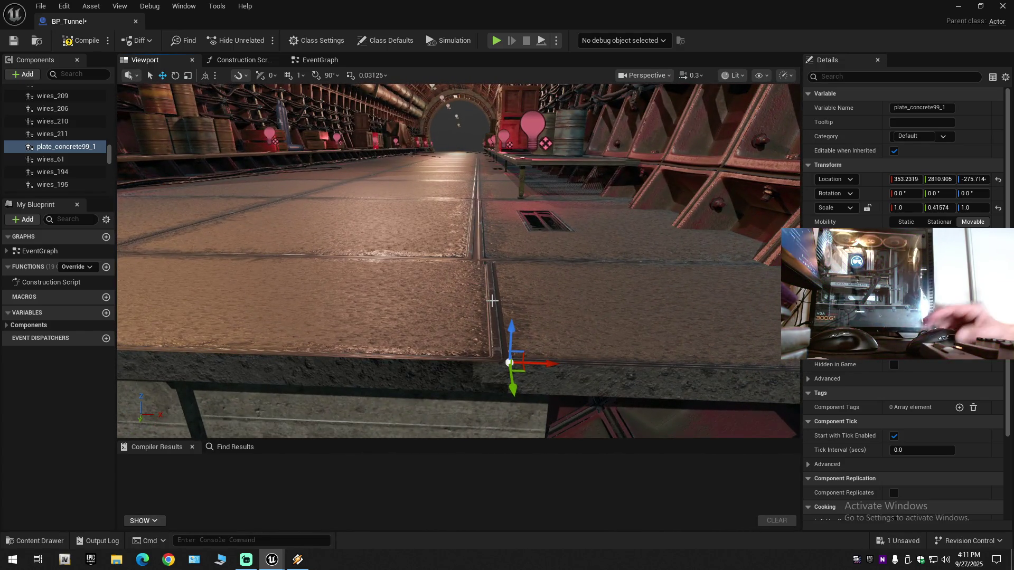
{"action": "left_click_drag", "start_coordinate": [550, 363], "coordinate": [539, 364]}
{"action": "left_click", "coordinate": [539, 364]}
{"action": "left_click", "coordinate": [527, 361]}
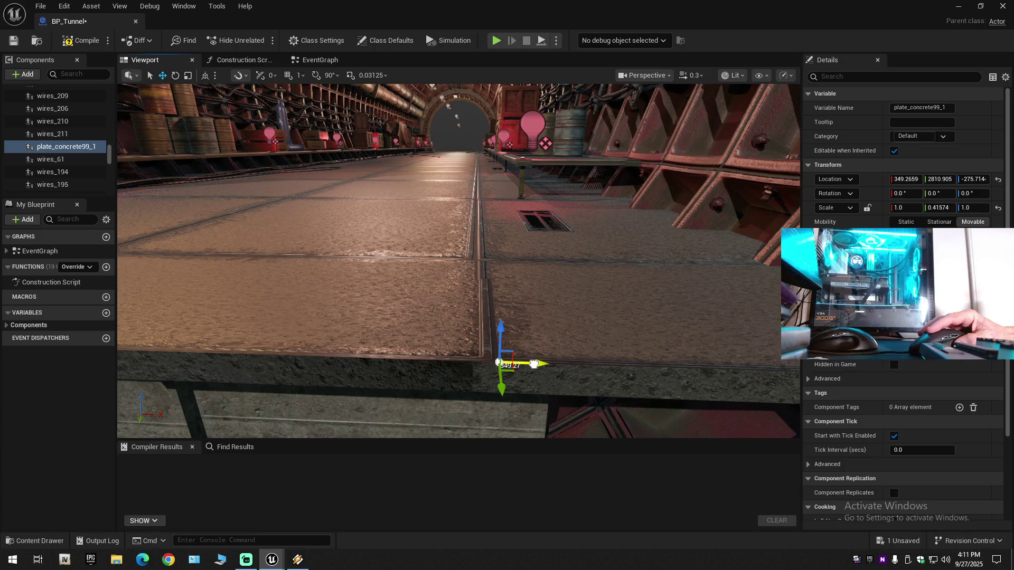
{"action": "left_click_drag", "start_coordinate": [534, 364], "coordinate": [531, 364]}
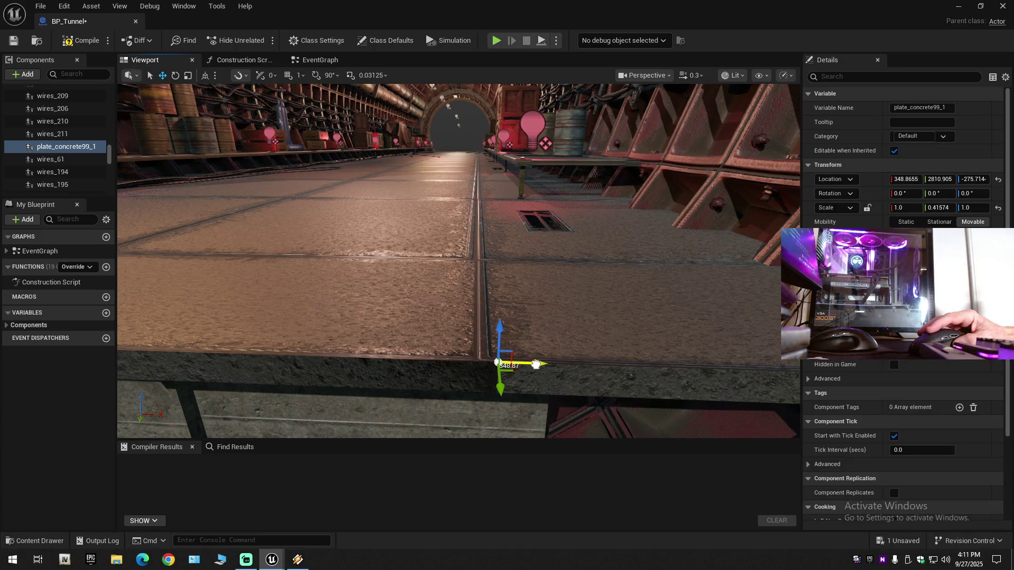
{"action": "left_click_drag", "start_coordinate": [536, 364], "coordinate": [533, 364]}
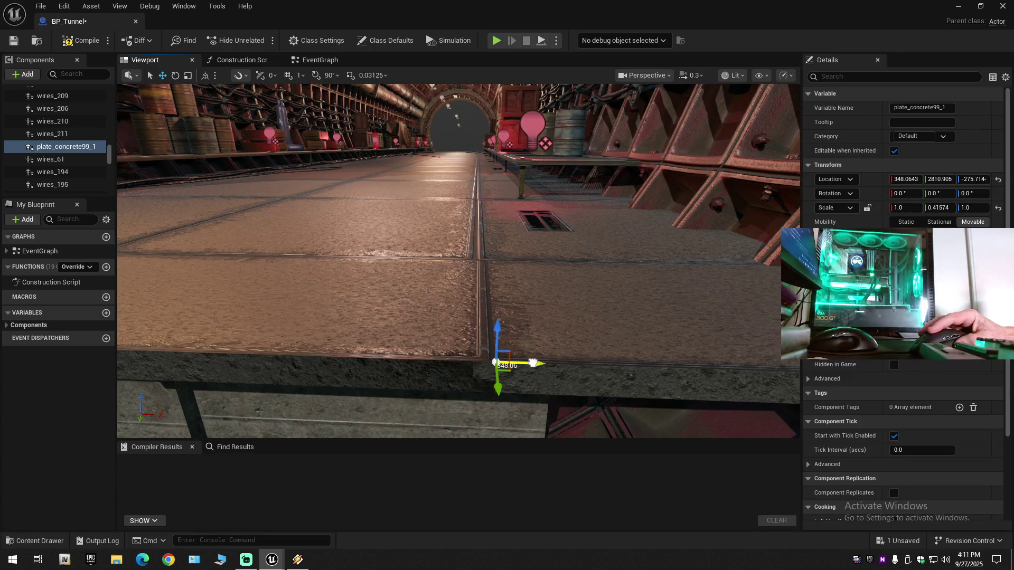
{"action": "left_click_drag", "start_coordinate": [515, 363], "coordinate": [514, 364]}
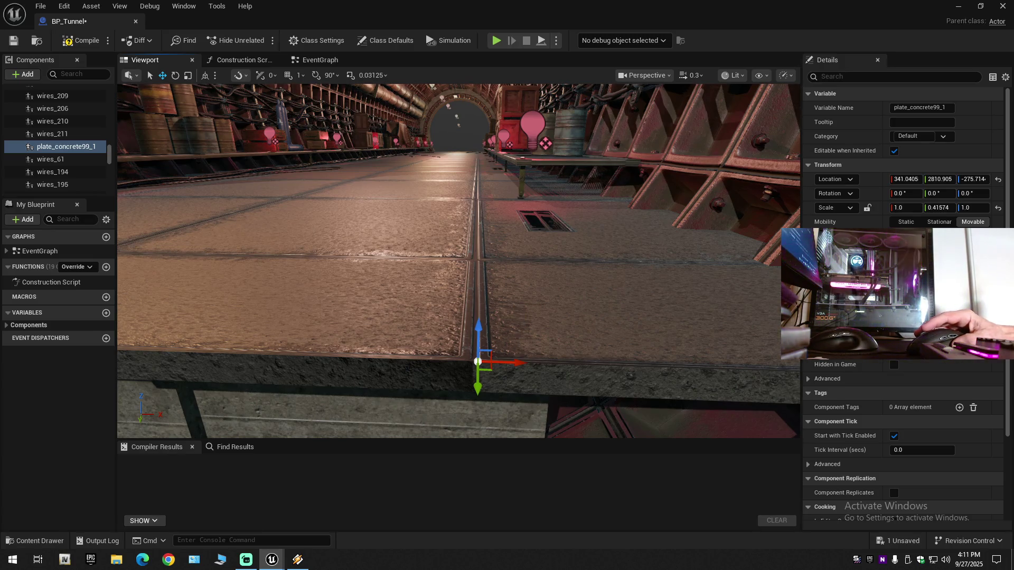
{"action": "scroll", "coordinate": [458, 261], "scroll_direction": "up", "scroll_amount": 5}
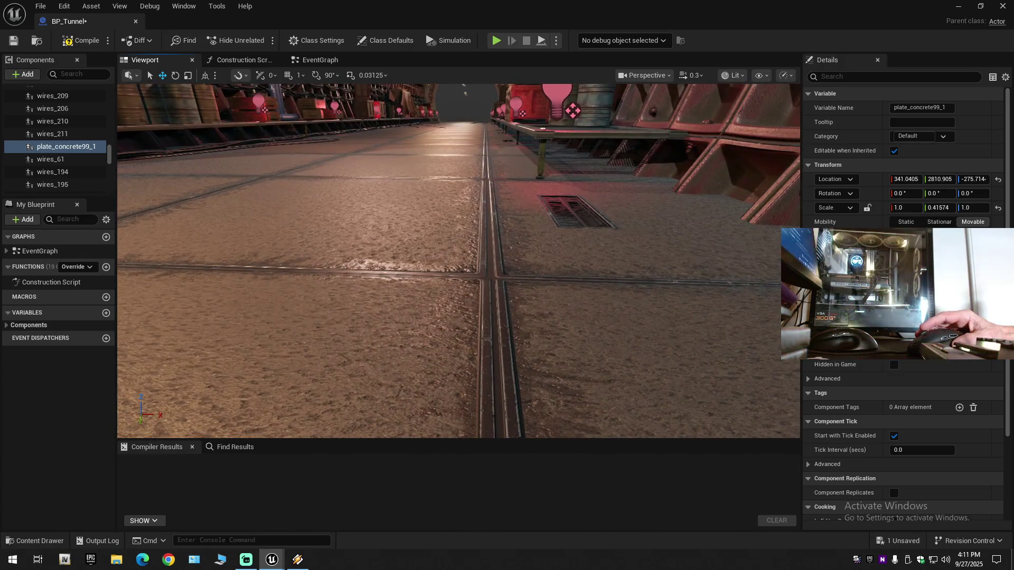
{"action": "scroll", "coordinate": [509, 306], "scroll_direction": "down", "scroll_amount": 3}
{"action": "scroll", "coordinate": [507, 385], "scroll_direction": "down", "scroll_amount": 1}
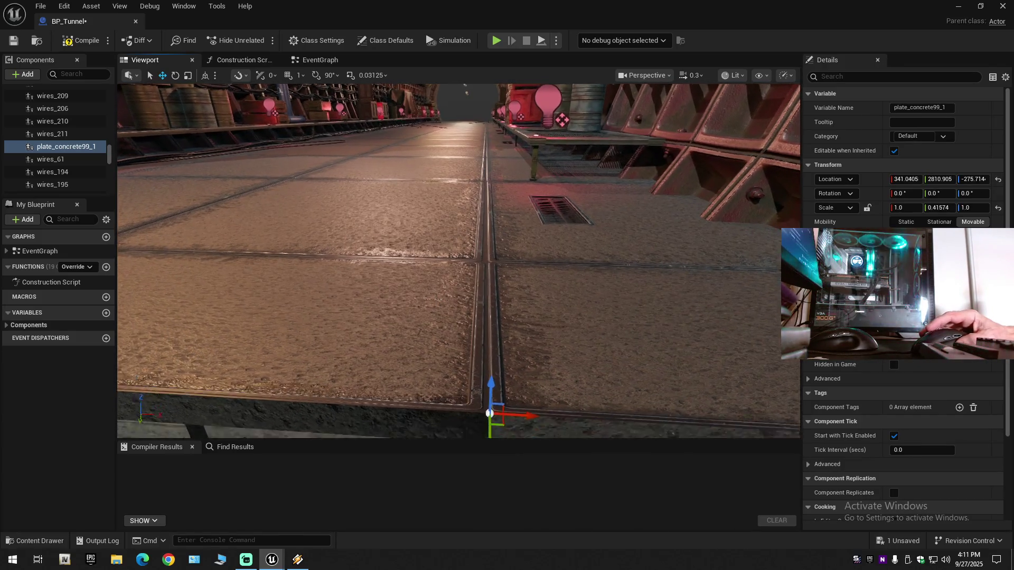
{"action": "scroll", "coordinate": [510, 377], "scroll_direction": "down", "scroll_amount": 2}
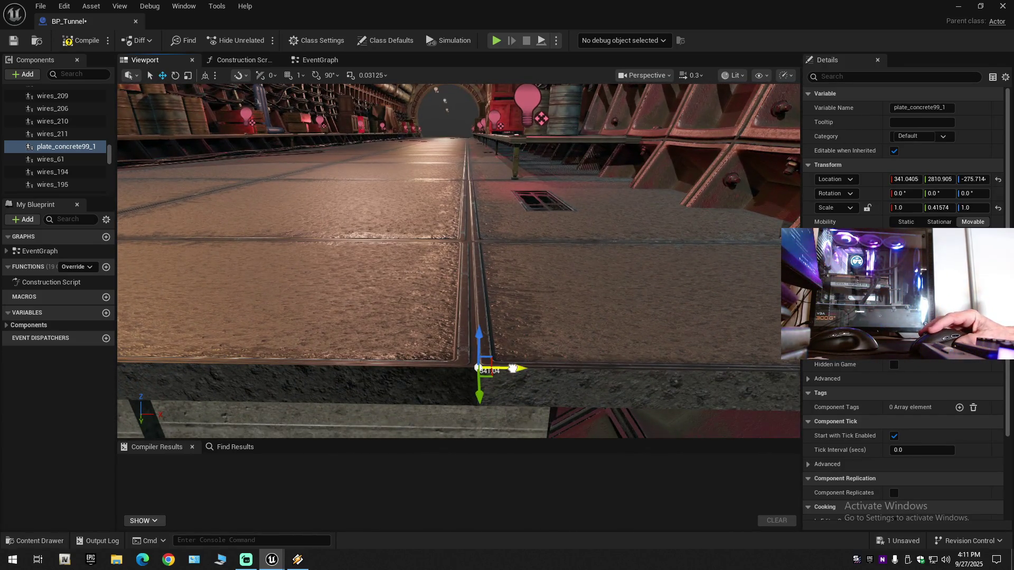
{"action": "left_click_drag", "start_coordinate": [513, 368], "coordinate": [509, 366]}
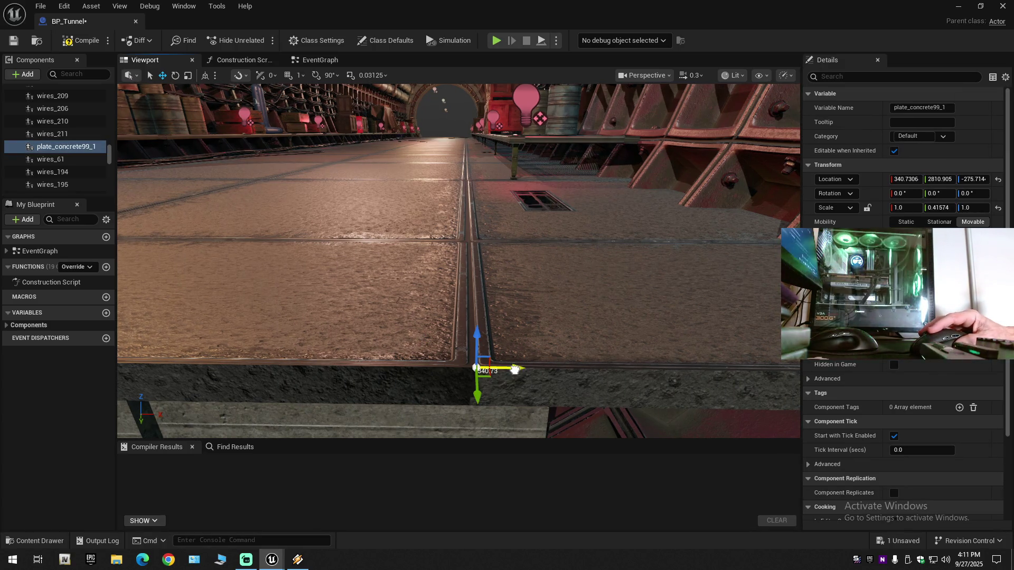
Fine-tune plate_concrete99_1 to X 339.1991, checking against plate_concrete99_0 to close the seam
{"action": "left_click", "coordinate": [514, 369]}
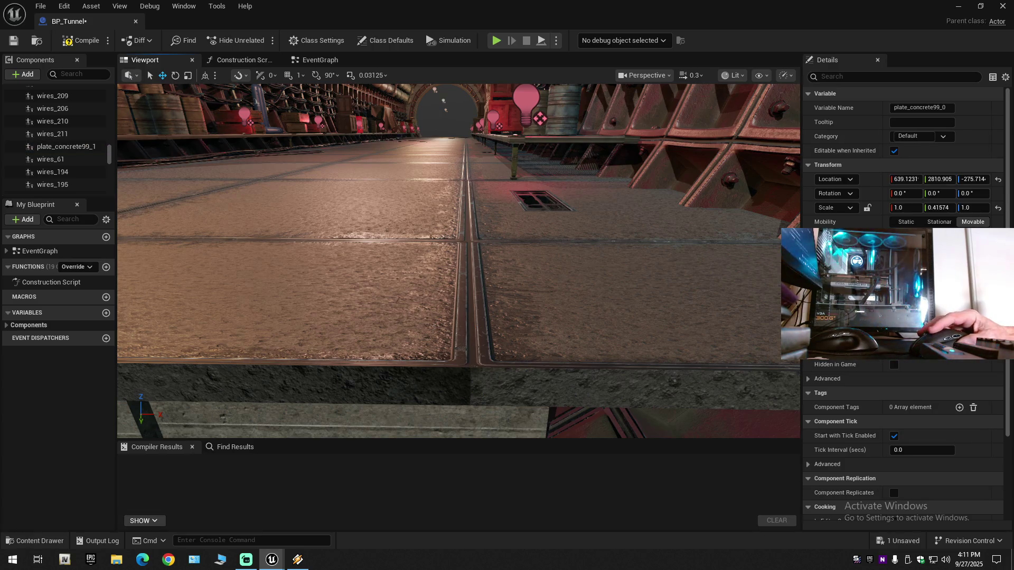
{"action": "left_click", "coordinate": [507, 362]}
{"action": "left_click_drag", "start_coordinate": [511, 368], "coordinate": [512, 367]}
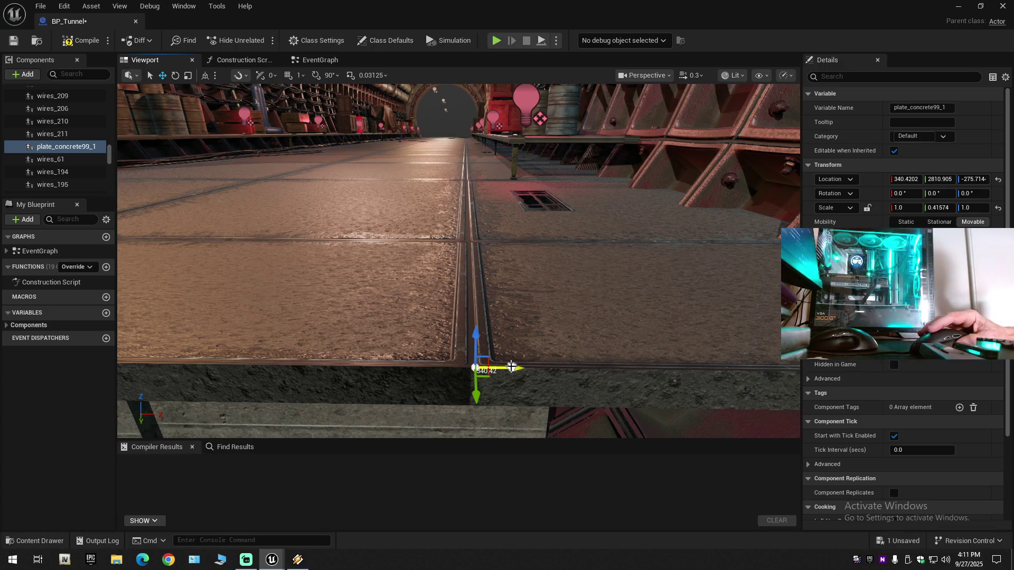
{"action": "left_click", "coordinate": [511, 367]}
{"action": "left_click", "coordinate": [393, 329]}
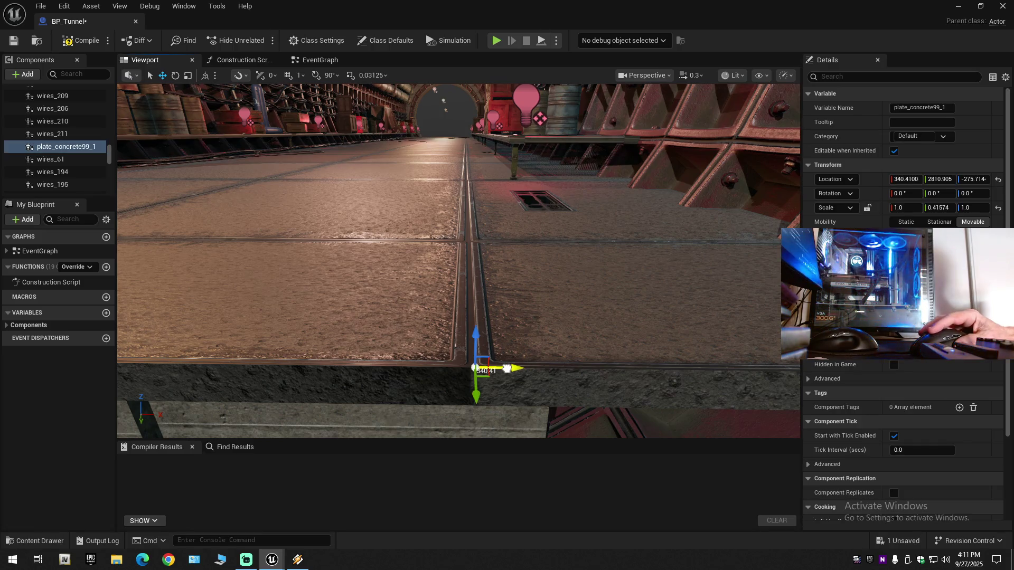
{"action": "left_click", "coordinate": [506, 368]}
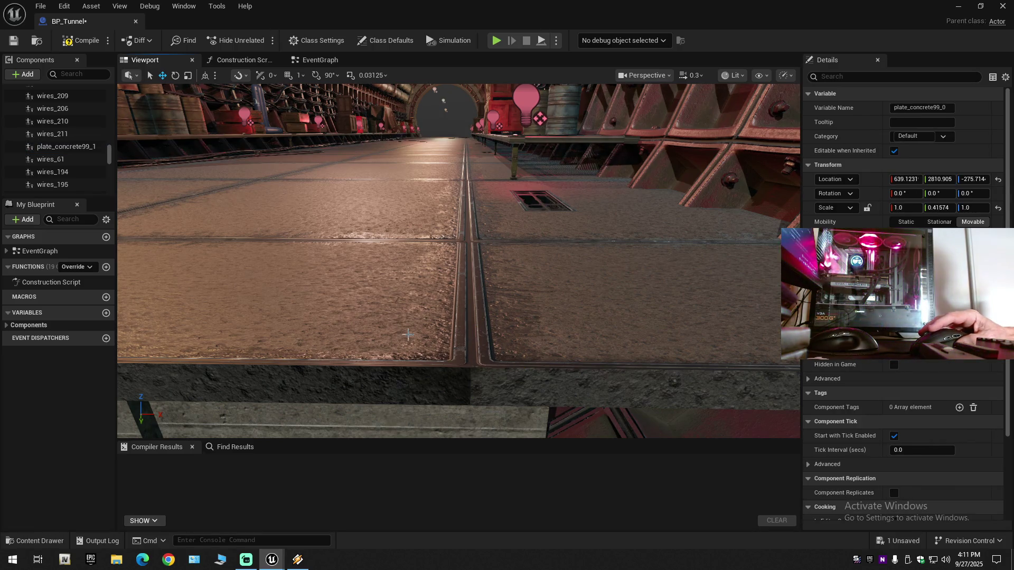
{"action": "left_click", "coordinate": [411, 335]}
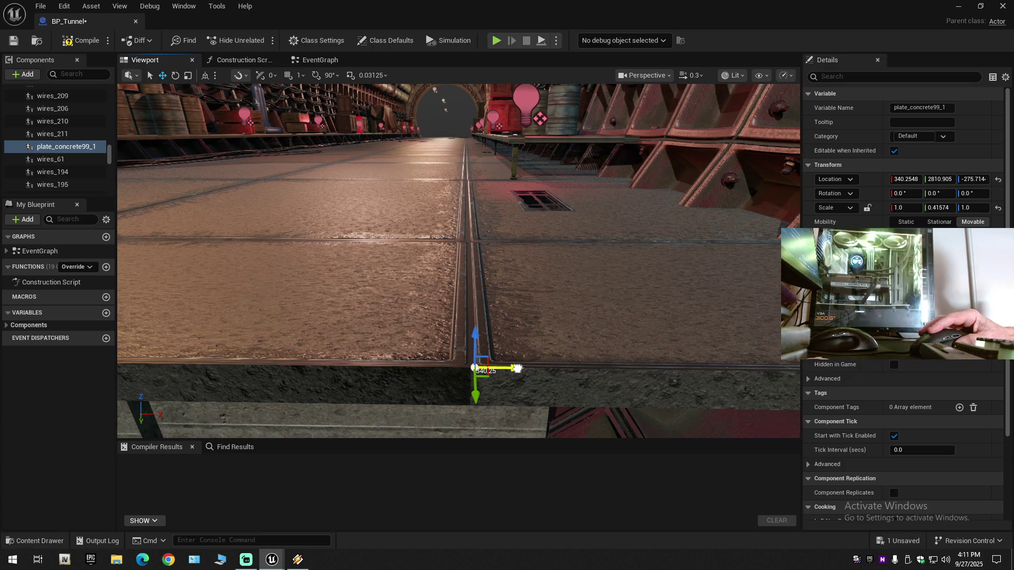
{"action": "mouse_move", "coordinate": [507, 369]}
{"action": "left_mouse_down"}
{"action": "mouse_move", "coordinate": [497, 368]}
{"action": "mouse_move", "coordinate": [507, 369]}
{"action": "left_mouse_up"}
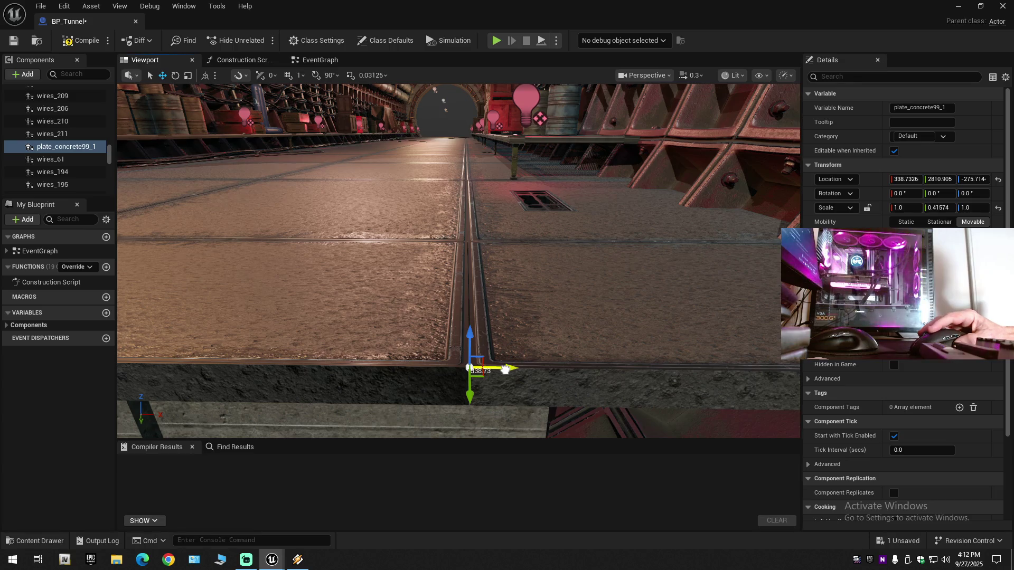
{"action": "left_click", "coordinate": [505, 369]}
{"action": "left_click", "coordinate": [495, 368]}
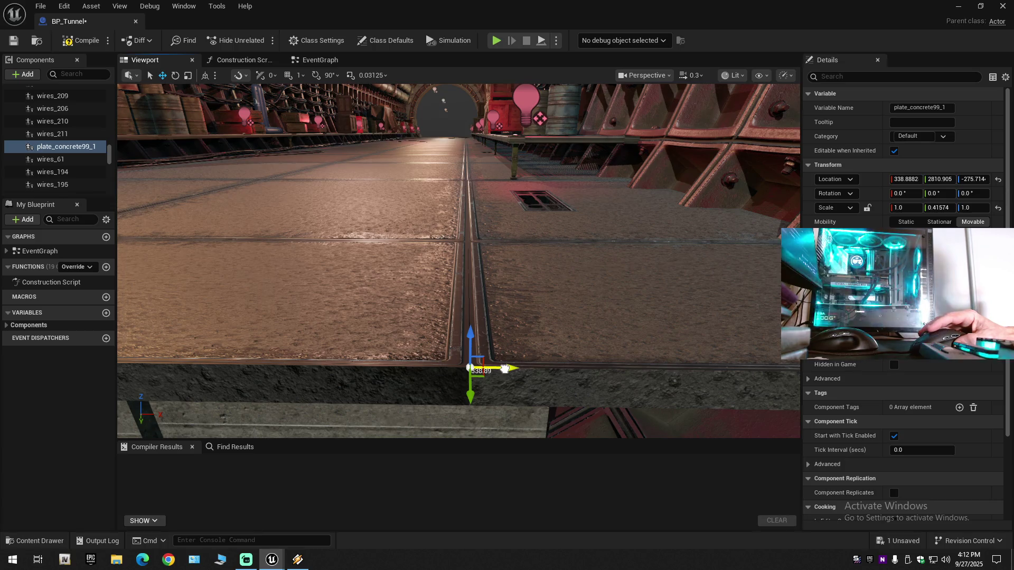
{"action": "left_click_drag", "start_coordinate": [505, 369], "coordinate": [505, 369]}
{"action": "scroll", "coordinate": [505, 369], "scroll_direction": "up", "scroll_amount": 10}
{"action": "scroll", "coordinate": [458, 260], "scroll_direction": "up", "scroll_amount": 2}
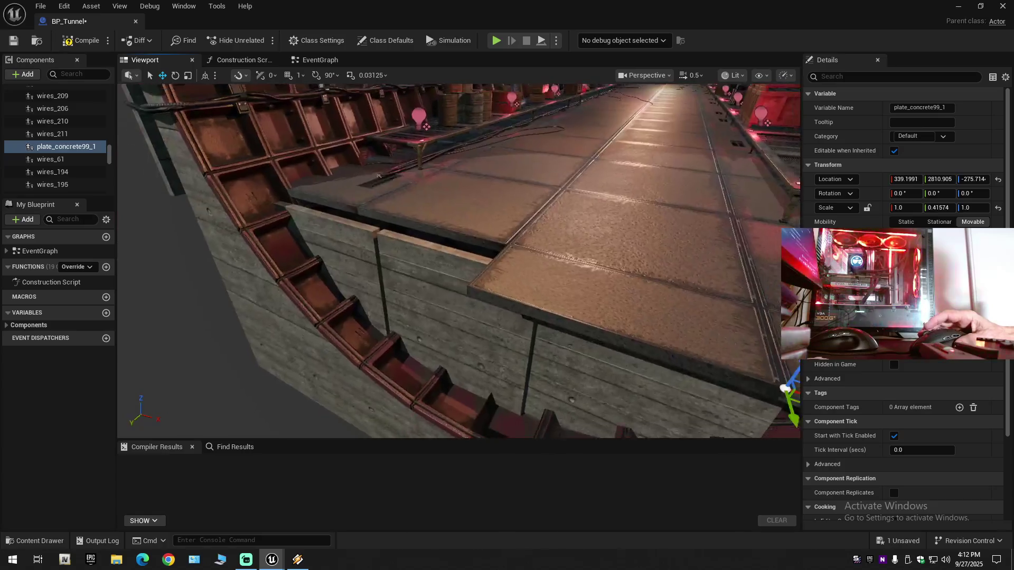
Frame the plates and multi-select plate_concrete99_2 and plate_concrete99_3
{"action": "key", "text": "f"}
{"action": "left_click", "coordinate": [562, 277]}
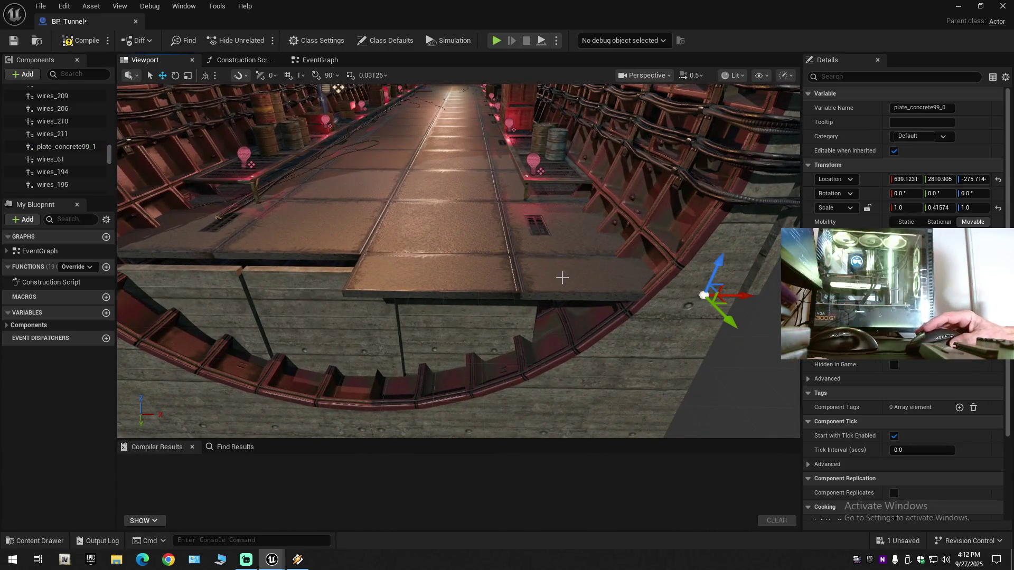
{"action": "left_click", "coordinate": [461, 284], "text": "ctrl"}
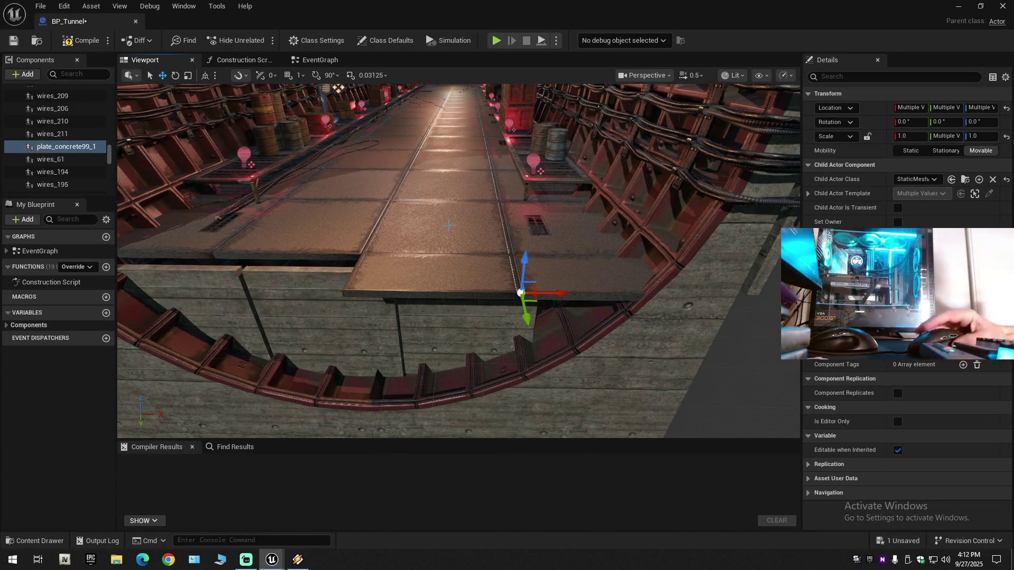
{"action": "left_click", "coordinate": [473, 275]}
{"action": "left_click", "coordinate": [556, 285], "text": "ctrl"}
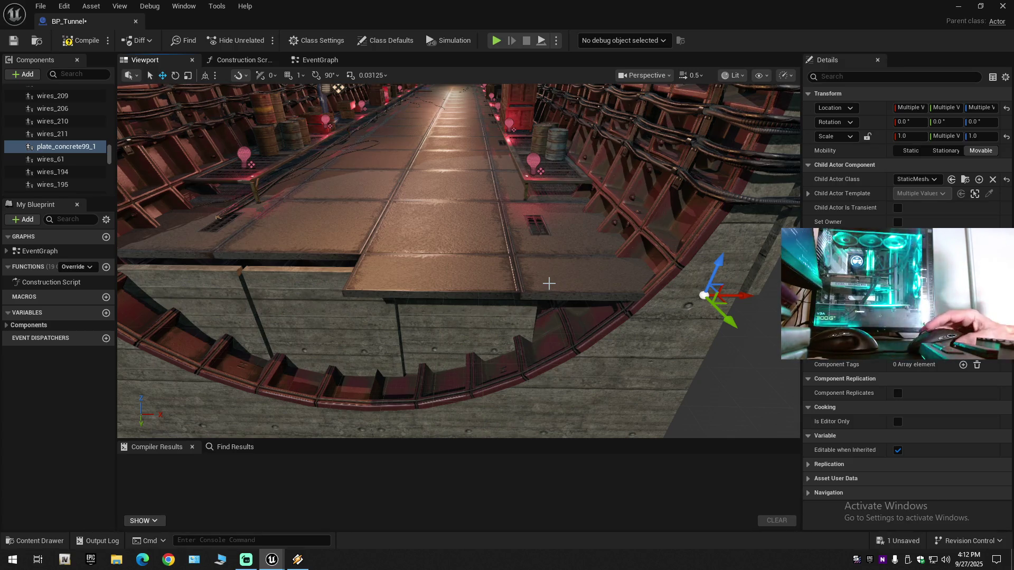
{"action": "left_click", "coordinate": [639, 304], "text": "ctrl"}
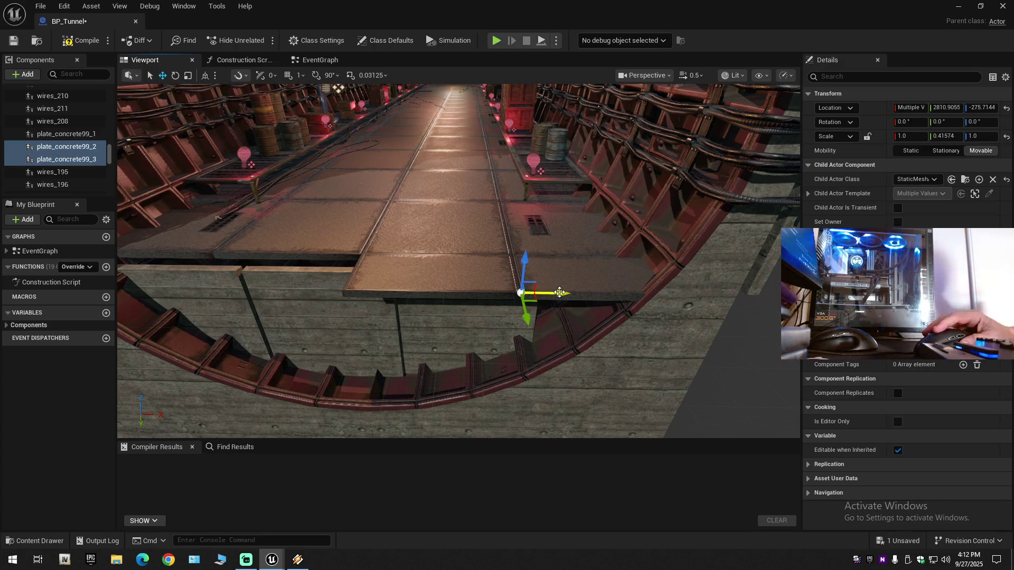
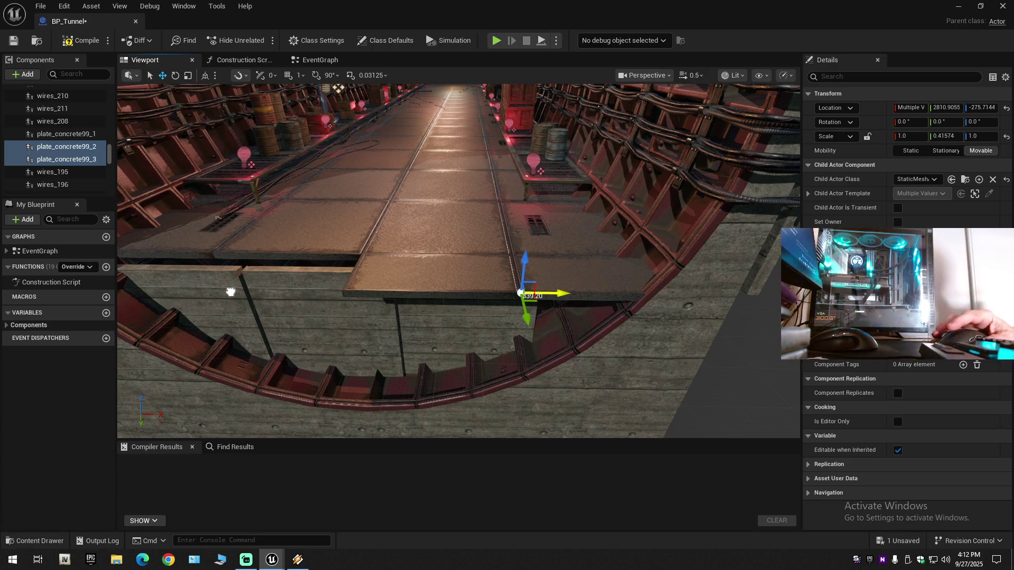
Slide the selected concrete floor plates sideways along X
{"action": "left_click_drag", "start_coordinate": [231, 292], "coordinate": [214, 294]}
{"action": "mouse_move", "coordinate": [277, 321]}
{"action": "left_mouse_down"}
{"action": "mouse_move", "coordinate": [272, 293]}
{"action": "mouse_move", "coordinate": [217, 283]}
{"action": "left_mouse_up"}
{"action": "scroll", "coordinate": [218, 282], "scroll_direction": "up", "scroll_amount": 1}
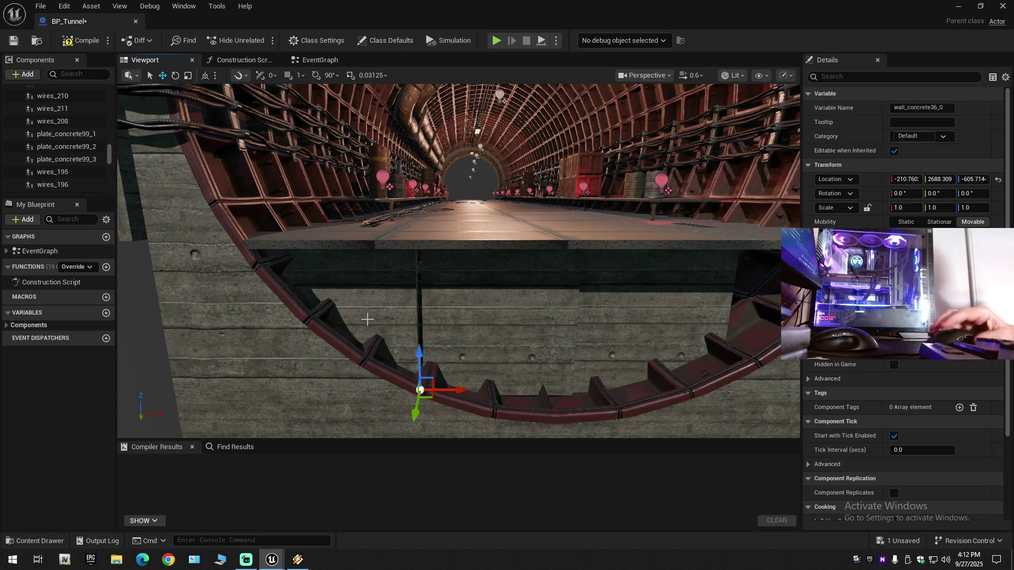
Delete the wall_concrete34_0 and wall_concrete33_0 pieces from the tunnel end
{"action": "left_click", "coordinate": [536, 298]}
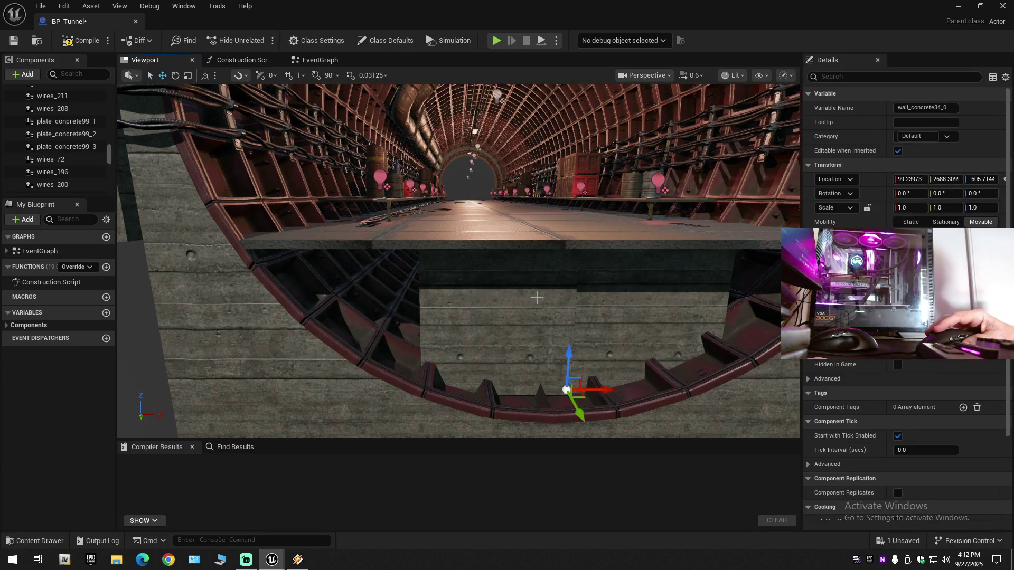
{"action": "key", "text": "Delete"}
{"action": "left_click", "coordinate": [625, 299]}
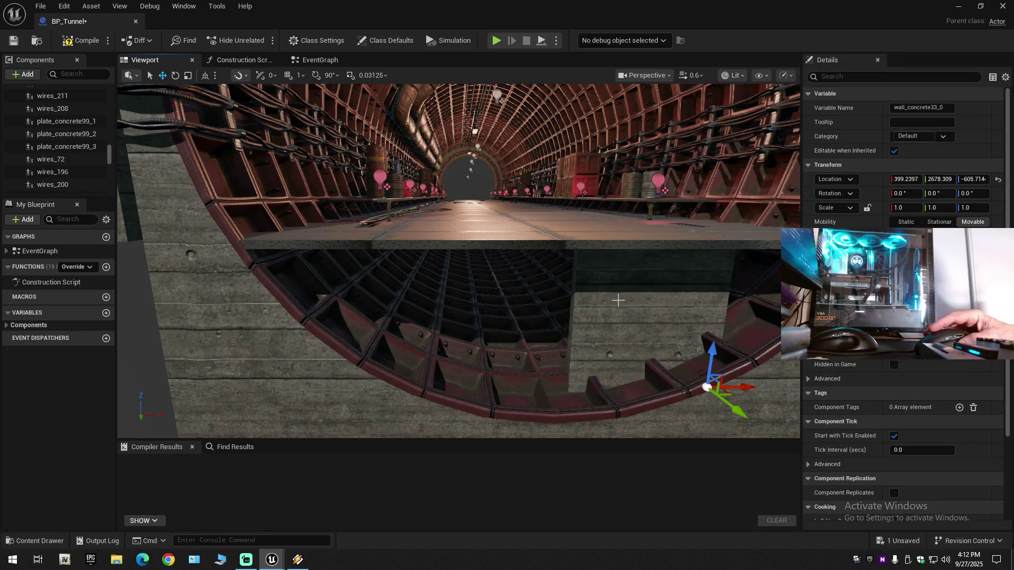
{"action": "key", "text": "Delete"}
{"action": "mouse_move", "coordinate": [544, 313]}
{"action": "left_mouse_down"}
{"action": "mouse_move", "coordinate": [538, 285]}
{"action": "mouse_move", "coordinate": [486, 216]}
{"action": "mouse_move", "coordinate": [454, 227]}
{"action": "mouse_move", "coordinate": [507, 235]}
{"action": "mouse_move", "coordinate": [491, 211]}
{"action": "mouse_move", "coordinate": [558, 317]}
{"action": "left_mouse_up"}
{"action": "scroll", "coordinate": [501, 227], "scroll_direction": "down", "scroll_amount": 1}
{"action": "scroll", "coordinate": [518, 242], "scroll_direction": "down", "scroll_amount": 1}
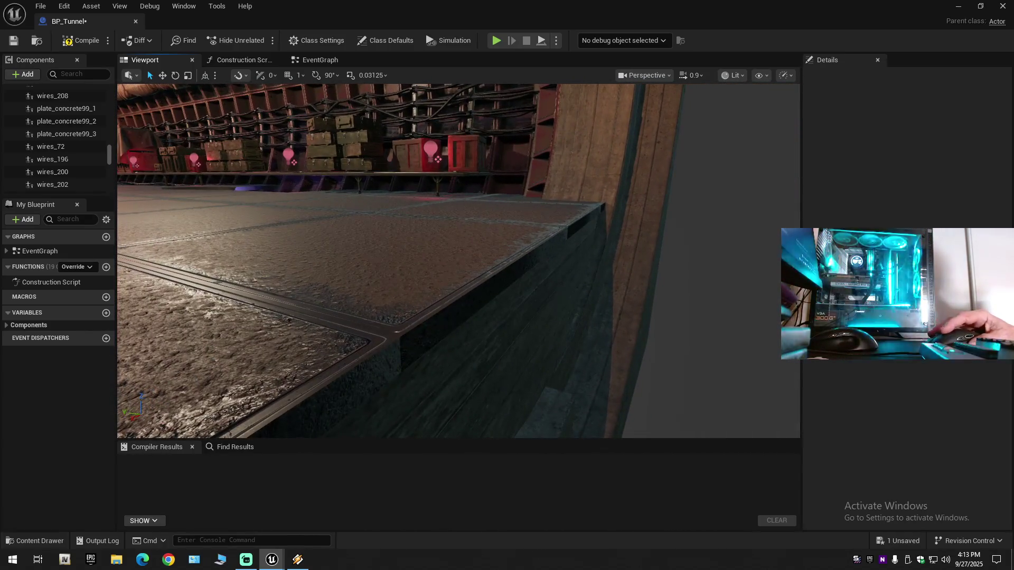
Nudge wall_concrete27_0 along Y to about -2706.05, flush with the near tunnel ring
{"action": "left_click", "coordinate": [529, 366]}
{"action": "mouse_move", "coordinate": [528, 366]}
{"action": "left_mouse_down"}
{"action": "mouse_move", "coordinate": [507, 361]}
{"action": "mouse_move", "coordinate": [524, 359]}
{"action": "left_mouse_up"}
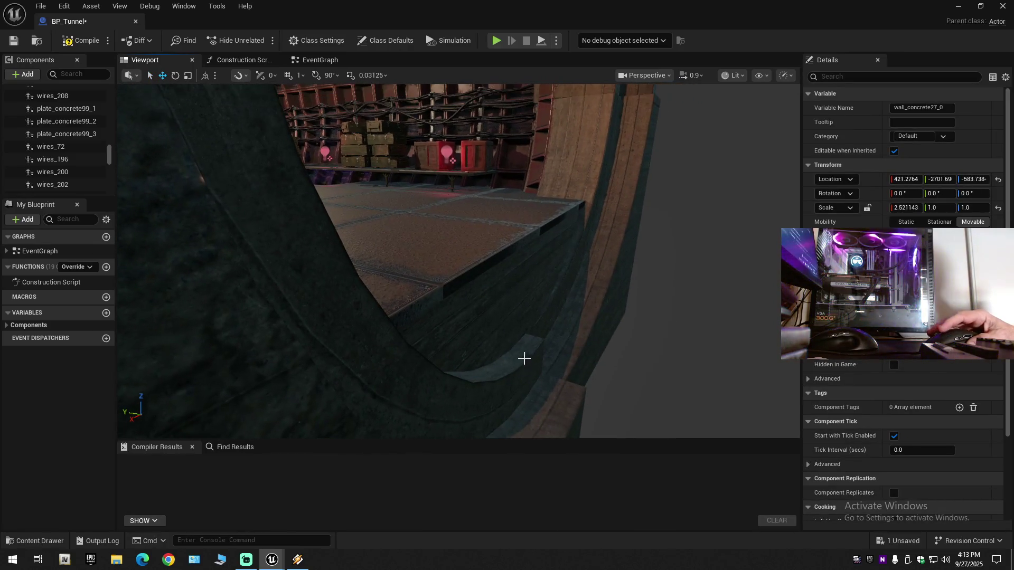
{"action": "mouse_move", "coordinate": [503, 323]}
{"action": "left_mouse_down"}
{"action": "mouse_move", "coordinate": [451, 305]}
{"action": "mouse_move", "coordinate": [482, 294]}
{"action": "left_mouse_up"}
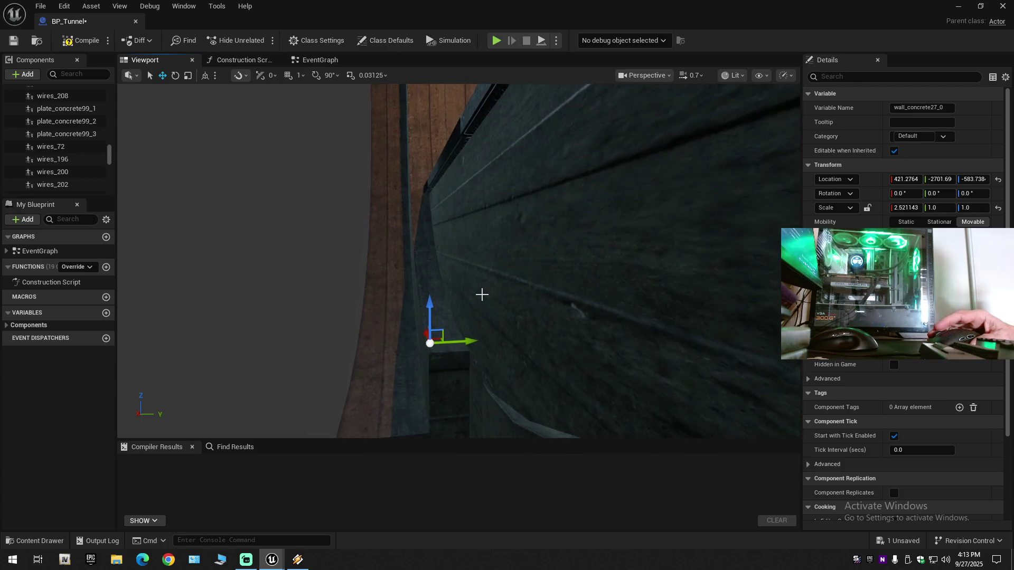
{"action": "left_click", "coordinate": [462, 339]}
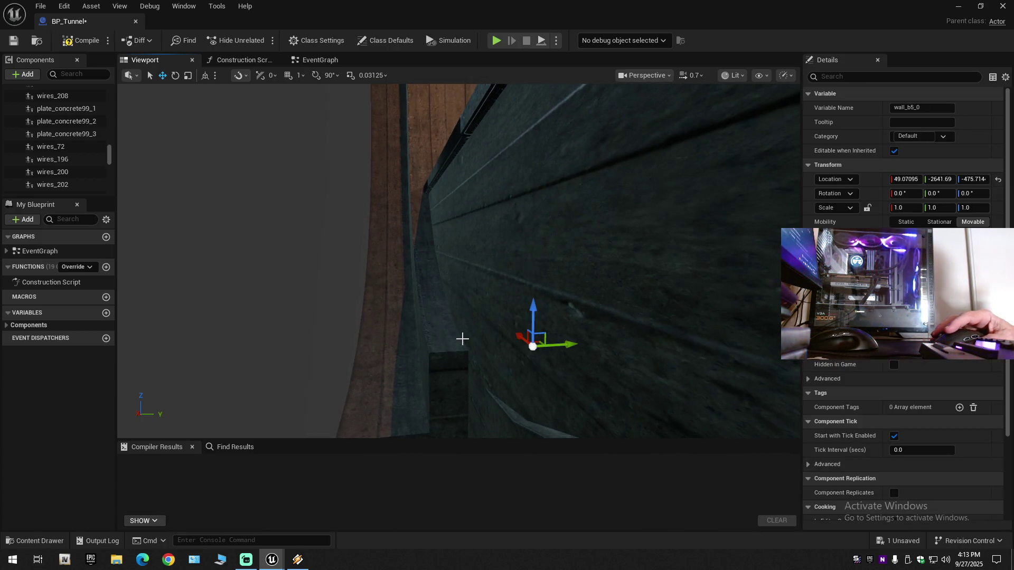
{"action": "left_click", "coordinate": [571, 296]}
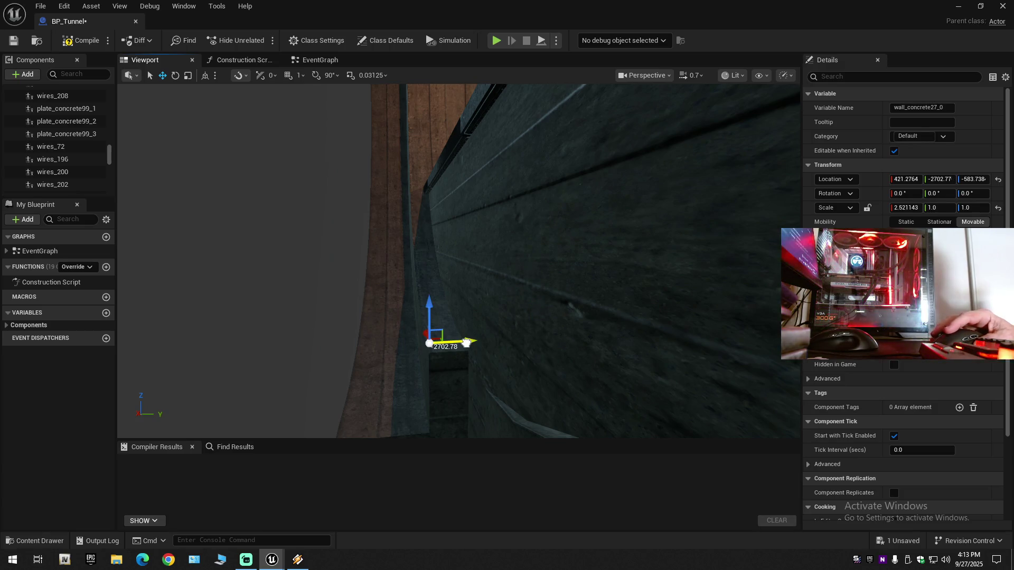
{"action": "left_click_drag", "start_coordinate": [466, 343], "coordinate": [465, 342]}
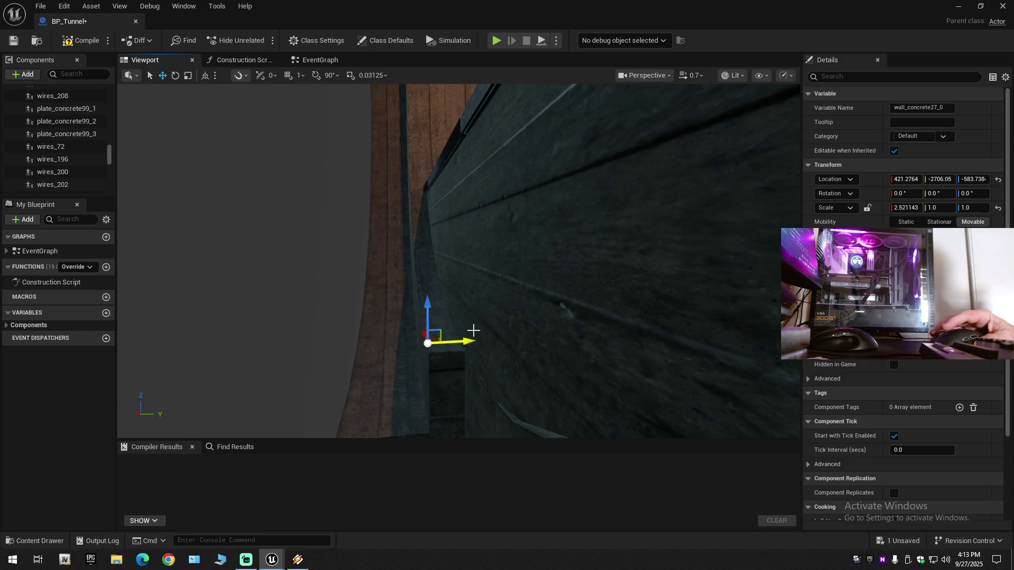
{"action": "scroll", "coordinate": [473, 331], "scroll_direction": "down", "scroll_amount": 1}
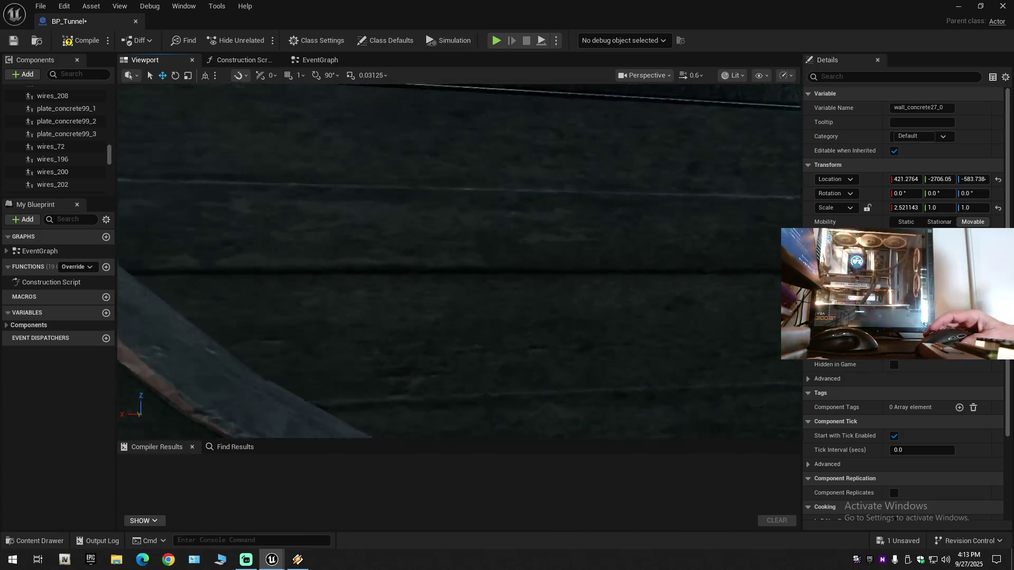
{"action": "scroll", "coordinate": [460, 261], "scroll_direction": "down", "scroll_amount": 5}
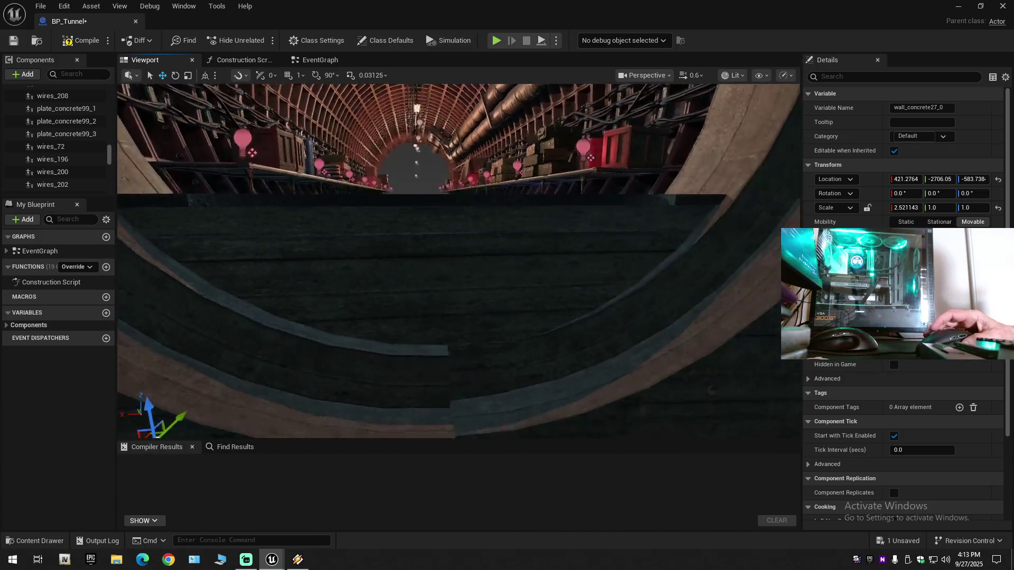
{"action": "scroll", "coordinate": [425, 257], "scroll_direction": "down", "scroll_amount": 4}
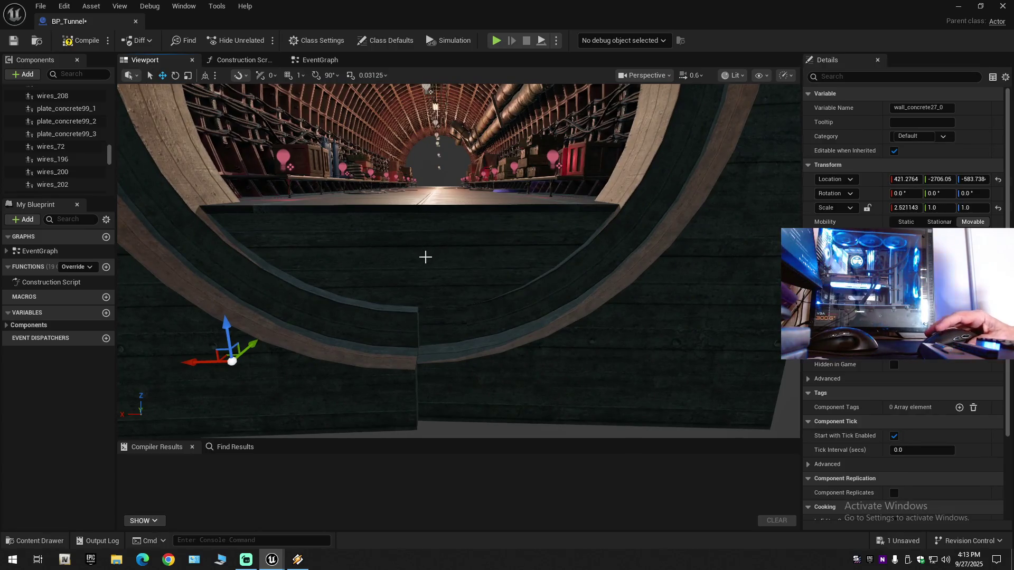
{"action": "mouse_move", "coordinate": [458, 261]}
{"action": "left_mouse_down"}
{"action": "mouse_move", "coordinate": [539, 260]}
{"action": "mouse_move", "coordinate": [412, 274]}
{"action": "mouse_move", "coordinate": [426, 274]}
{"action": "left_mouse_up"}
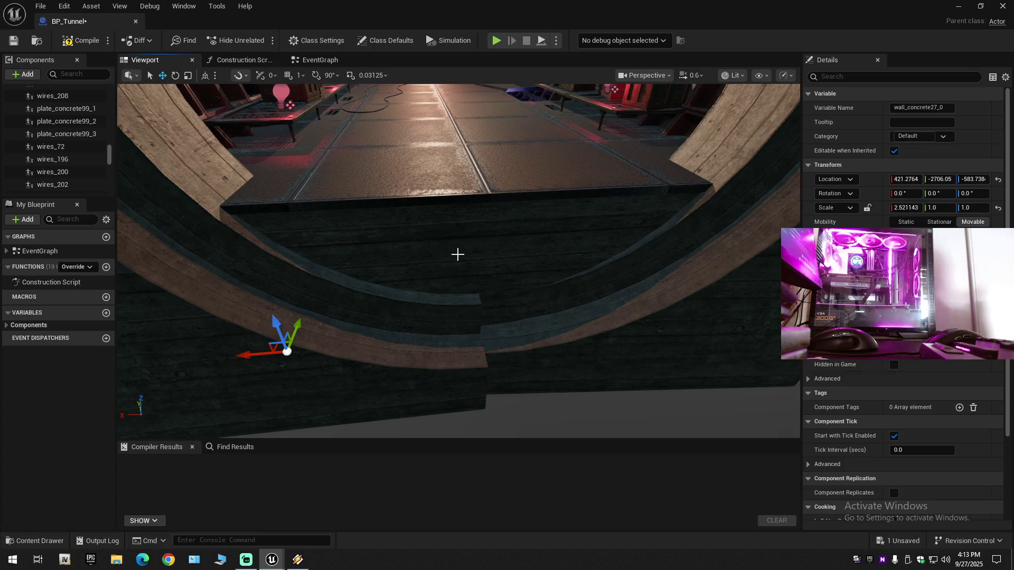
{"action": "left_click", "coordinate": [449, 253]}
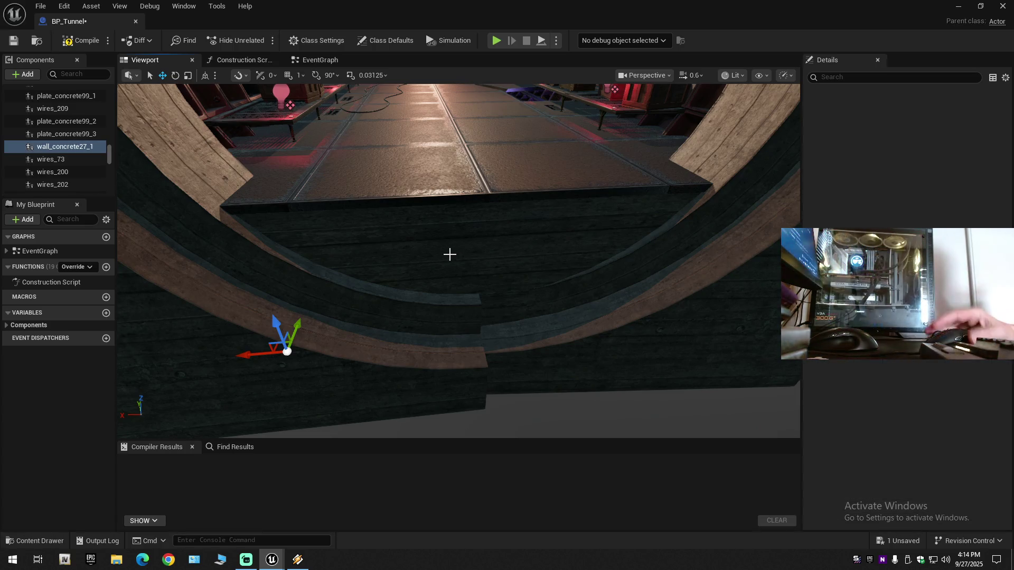
Focus on wall_concrete27_1 and carry it along Y toward the far tunnel opening
{"action": "left_click_drag", "start_coordinate": [312, 312], "coordinate": [290, 340]}
{"action": "key", "text": "f"}
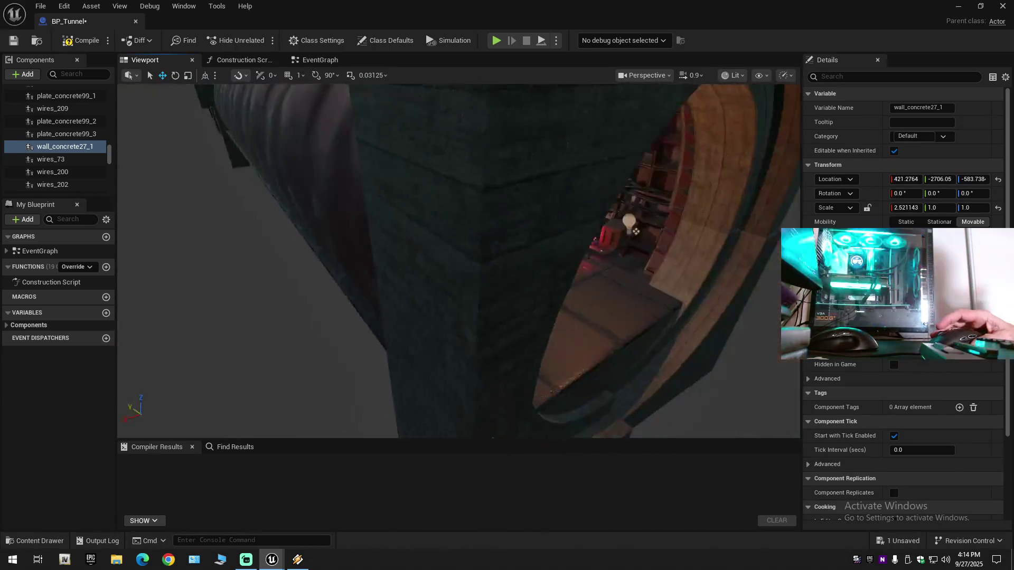
{"action": "left_click_drag", "start_coordinate": [356, 305], "coordinate": [356, 305]}
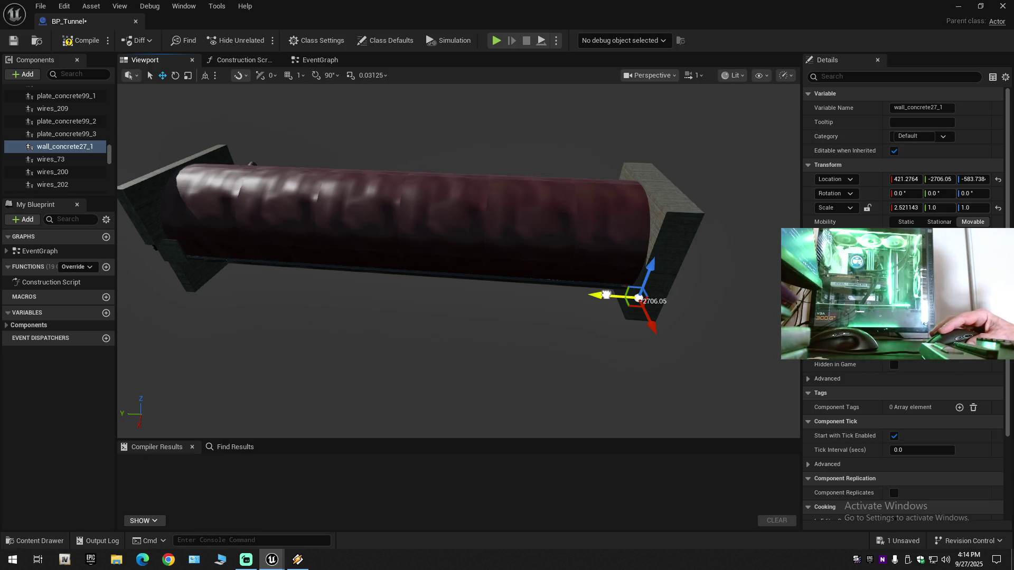
{"action": "mouse_move", "coordinate": [439, 295]}
{"action": "left_mouse_down"}
{"action": "mouse_move", "coordinate": [121, 274]}
{"action": "mouse_move", "coordinate": [249, 273]}
{"action": "left_mouse_up"}
{"action": "scroll", "coordinate": [458, 260], "scroll_direction": "up", "scroll_amount": 10}
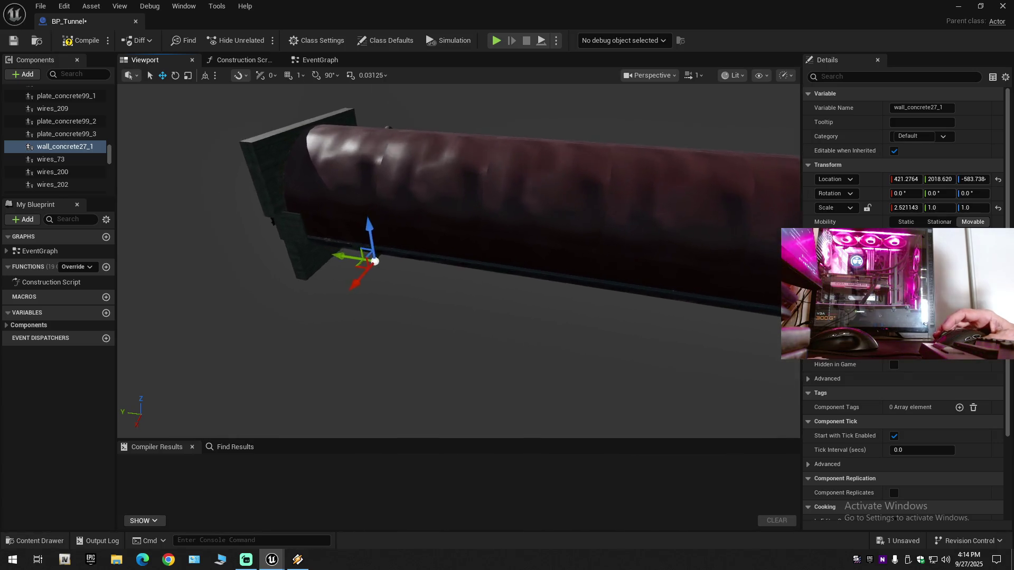
{"action": "mouse_move", "coordinate": [458, 261]}
{"action": "left_mouse_down"}
{"action": "mouse_move", "coordinate": [458, 86]}
{"action": "mouse_move", "coordinate": [436, 86]}
{"action": "left_mouse_up"}
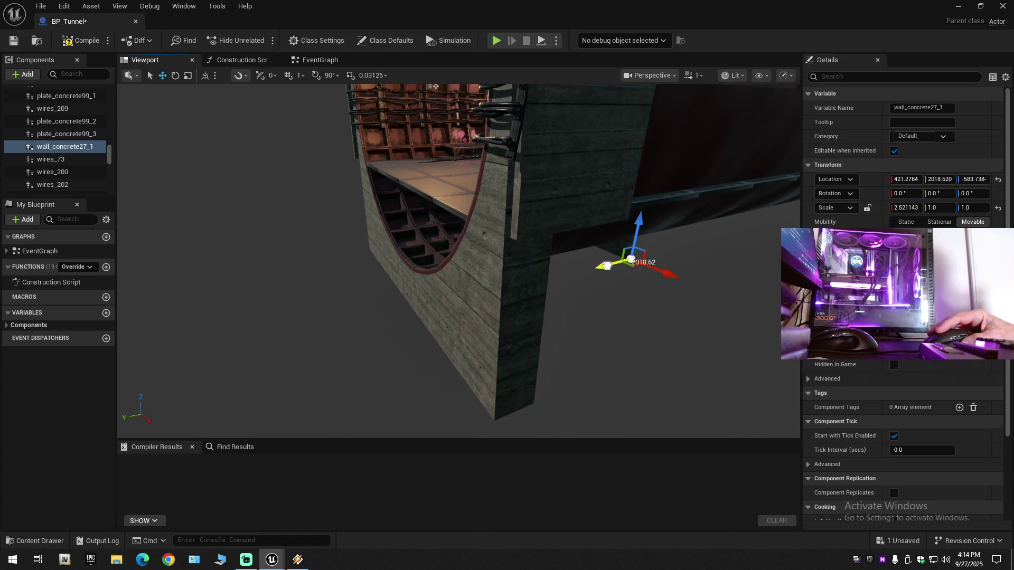
{"action": "left_click_drag", "start_coordinate": [608, 265], "coordinate": [536, 275]}
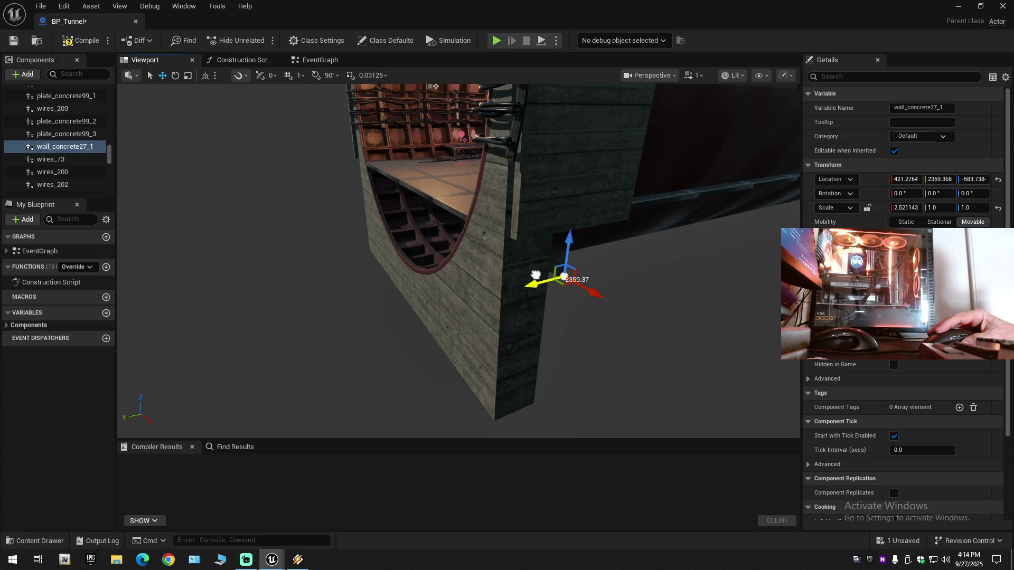
{"action": "mouse_move", "coordinate": [534, 275]}
{"action": "left_mouse_down"}
{"action": "mouse_move", "coordinate": [505, 282]}
{"action": "mouse_move", "coordinate": [508, 291]}
{"action": "mouse_move", "coordinate": [417, 306]}
{"action": "mouse_move", "coordinate": [370, 241]}
{"action": "mouse_move", "coordinate": [348, 230]}
{"action": "mouse_move", "coordinate": [306, 240]}
{"action": "mouse_move", "coordinate": [460, 282]}
{"action": "left_mouse_up"}
Fine-tune wall_concrete27_1 to Y 2786.525, flush with the far ring edge
{"action": "scroll", "coordinate": [386, 259], "scroll_direction": "down", "scroll_amount": 1}
{"action": "scroll", "coordinate": [354, 232], "scroll_direction": "down", "scroll_amount": 1}
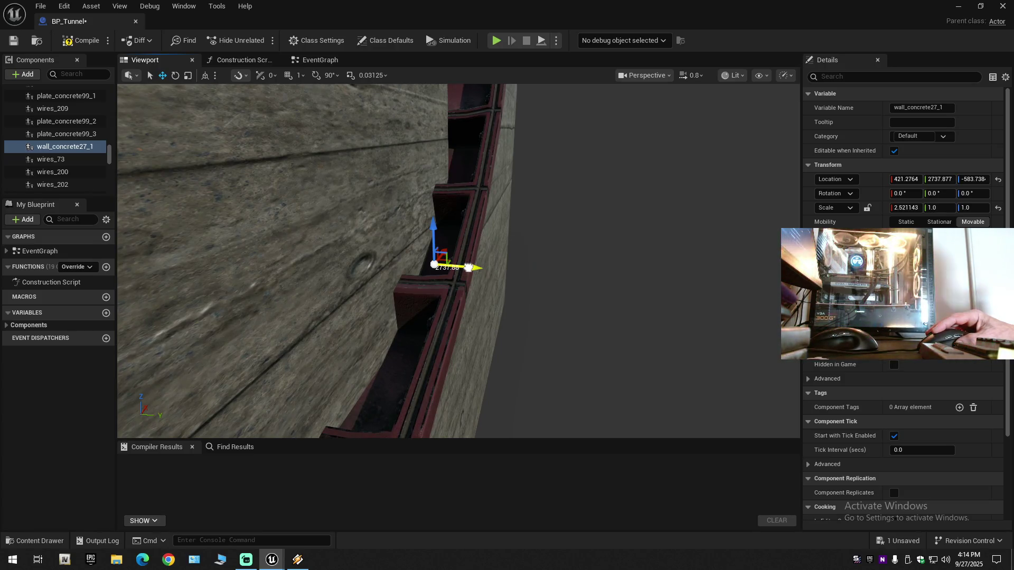
{"action": "left_click_drag", "start_coordinate": [468, 268], "coordinate": [477, 269]}
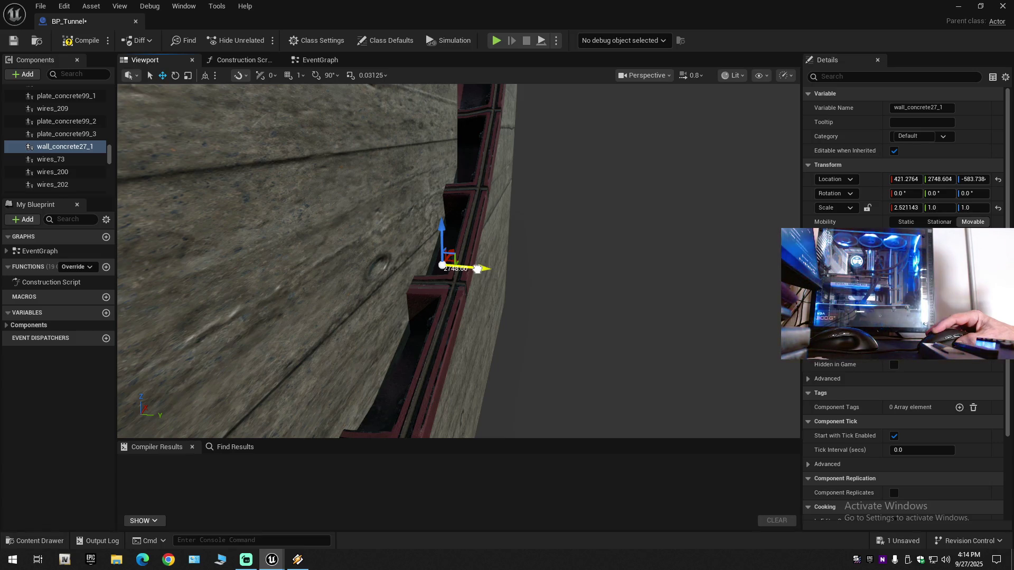
{"action": "left_click_drag", "start_coordinate": [477, 269], "coordinate": [493, 270]}
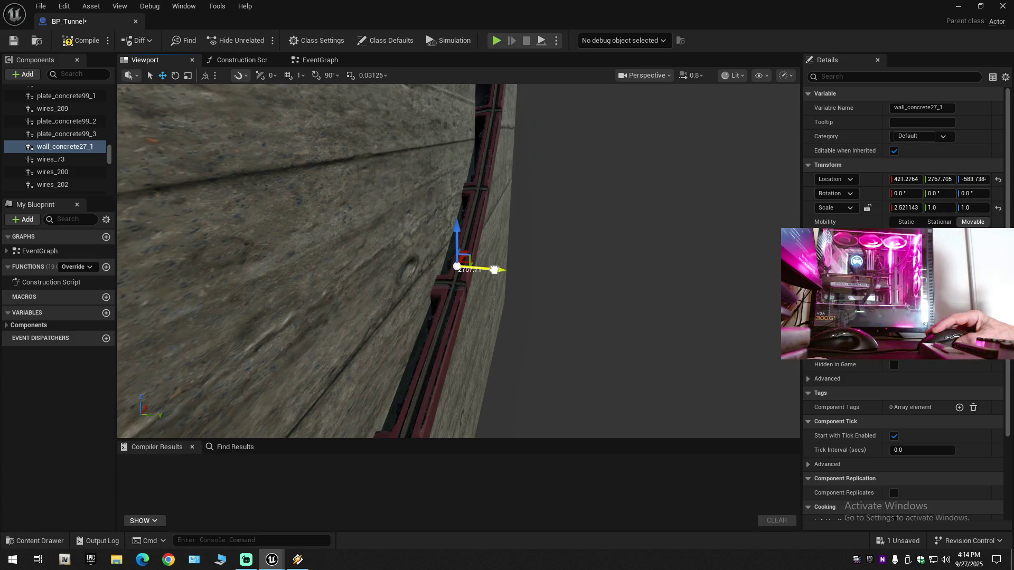
{"action": "left_click_drag", "start_coordinate": [495, 270], "coordinate": [502, 271]}
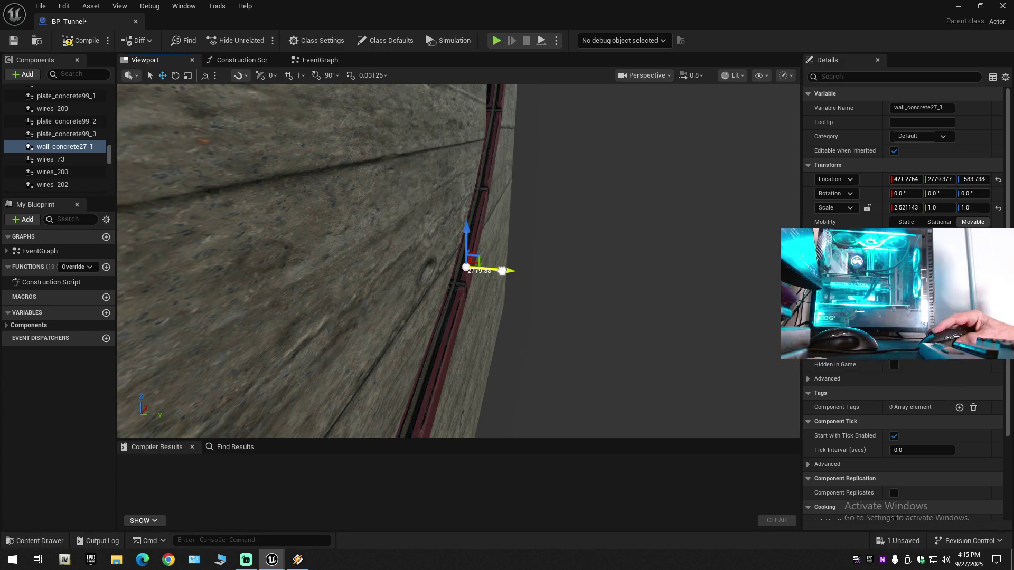
{"action": "left_click_drag", "start_coordinate": [507, 271], "coordinate": [503, 270]}
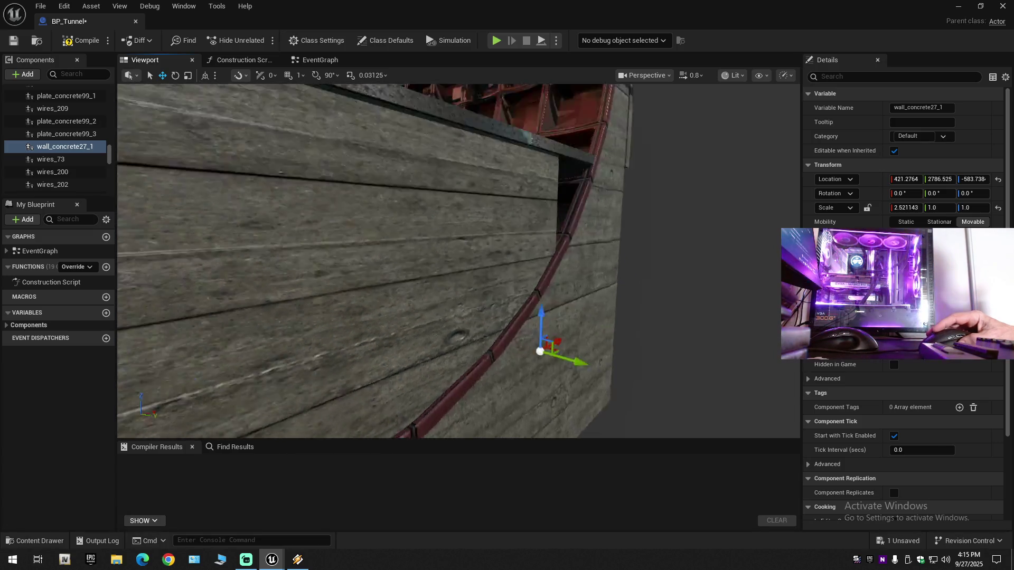
{"action": "key", "text": "r"}
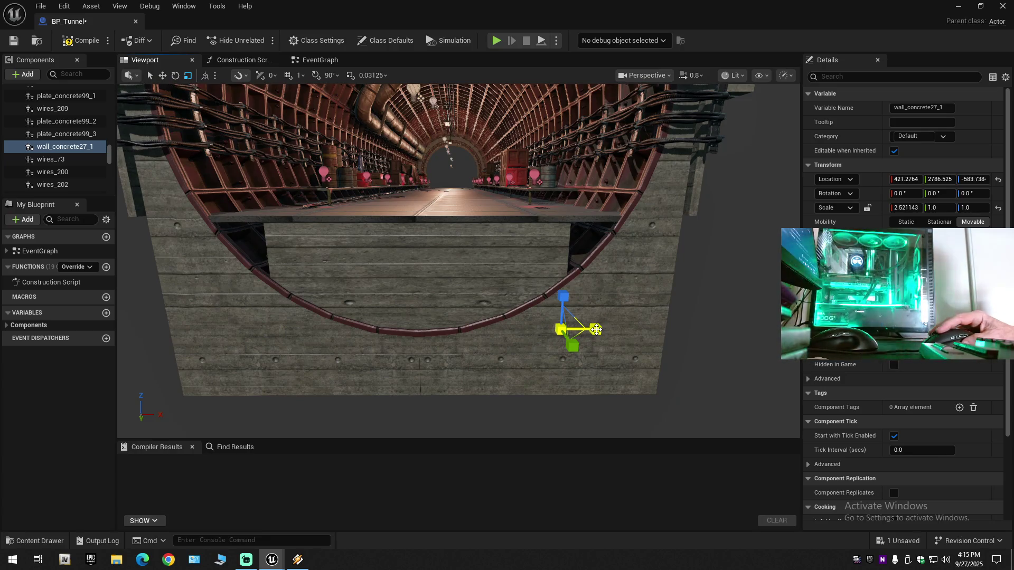
Scale wall_concrete27_1 to 3.611206 on X and shift it to X 543.2556
{"action": "left_click_drag", "start_coordinate": [629, 329], "coordinate": [619, 331]}
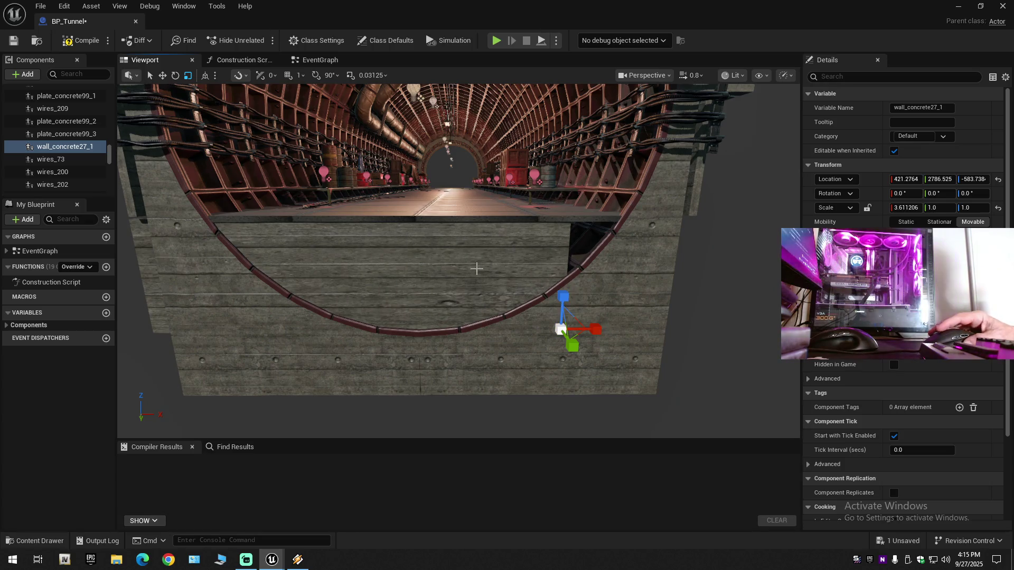
{"action": "key", "text": "w"}
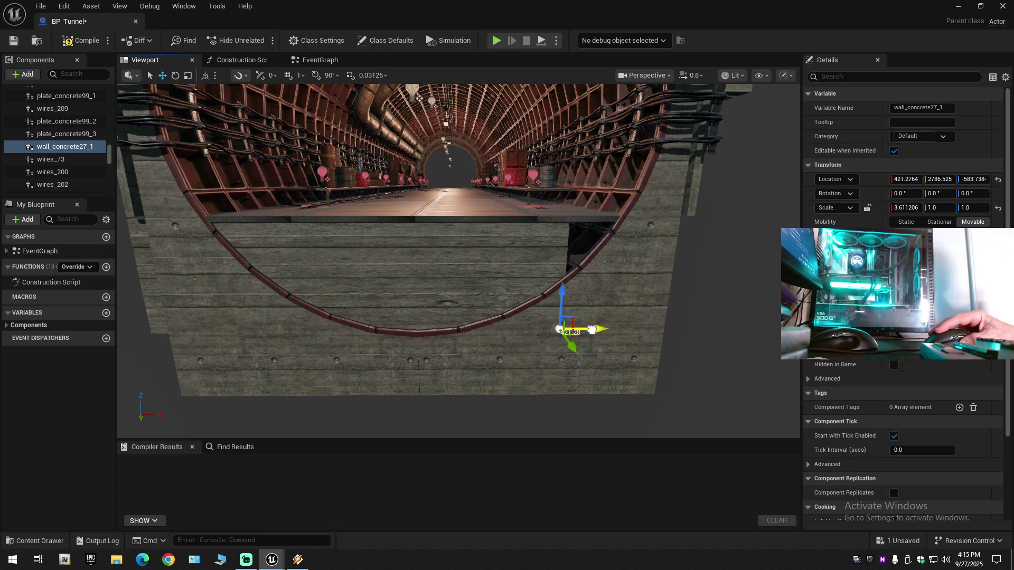
{"action": "left_click_drag", "start_coordinate": [592, 329], "coordinate": [636, 328]}
{"action": "scroll", "coordinate": [516, 317], "scroll_direction": "up", "scroll_amount": 5}
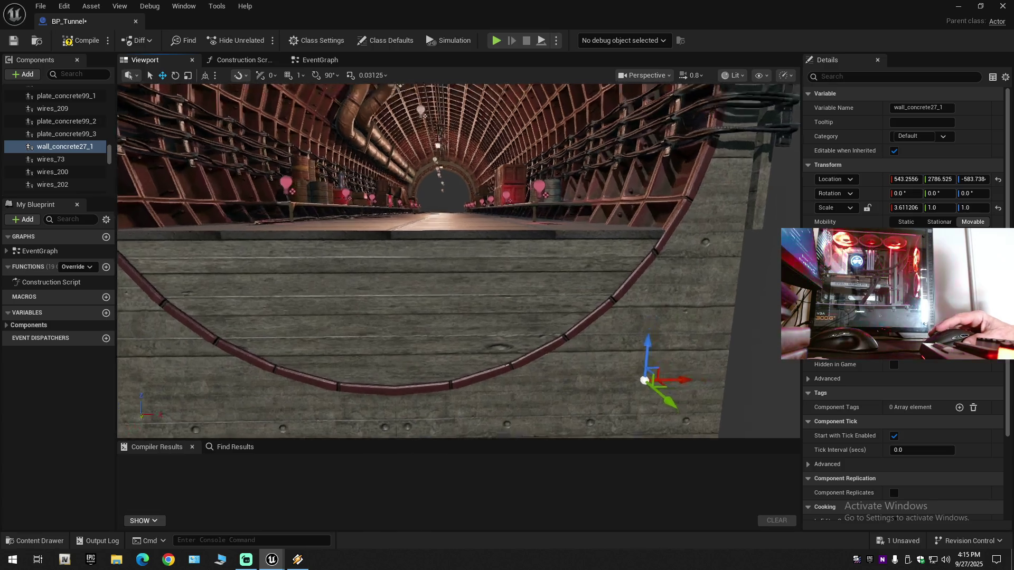
{"action": "scroll", "coordinate": [459, 261], "scroll_direction": "up", "scroll_amount": 5}
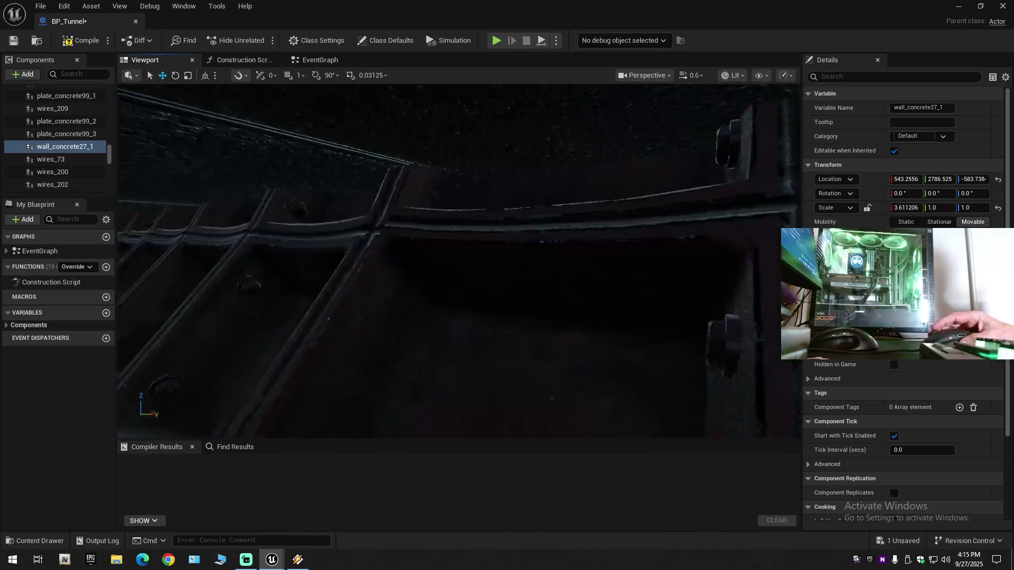
{"action": "scroll", "coordinate": [518, 321], "scroll_direction": "up", "scroll_amount": 4}
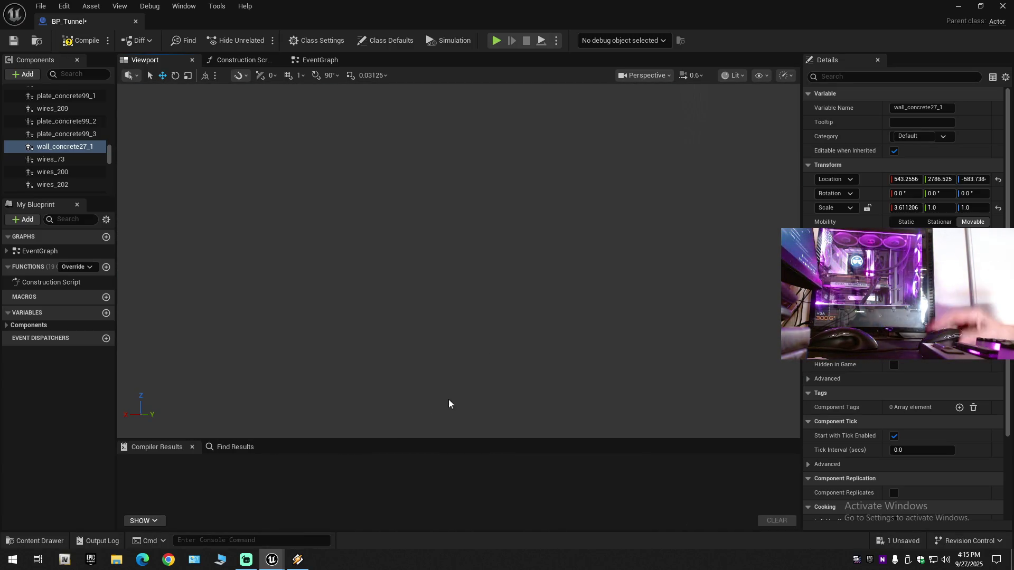
{"action": "left_click", "coordinate": [297, 560]}
Pause and resume the ZDL player's current track, then bring the Unreal Editor back
{"action": "left_click", "coordinate": [644, 310]}
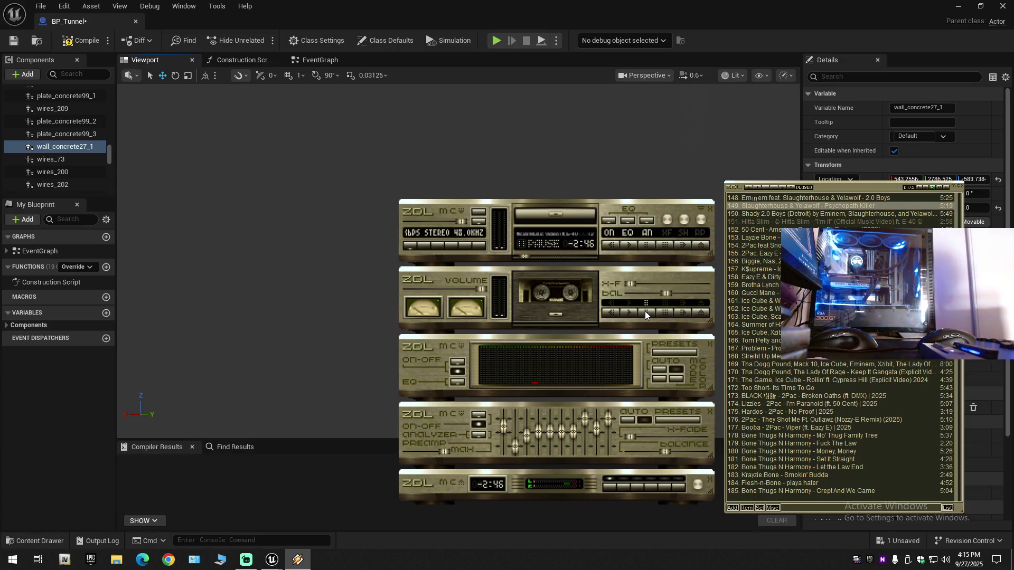
{"action": "left_click", "coordinate": [645, 246]}
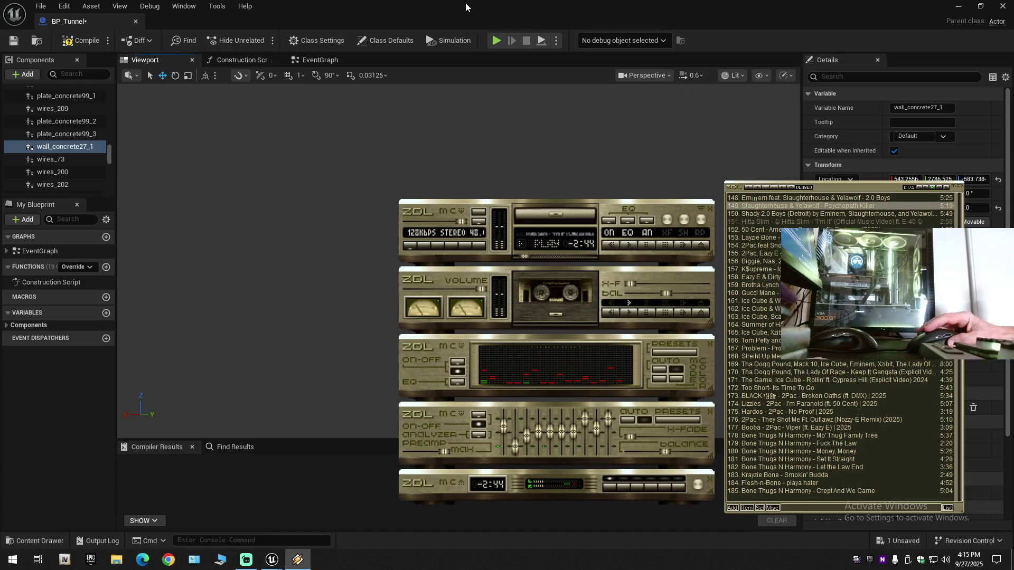
{"action": "left_click", "coordinate": [465, 3]}
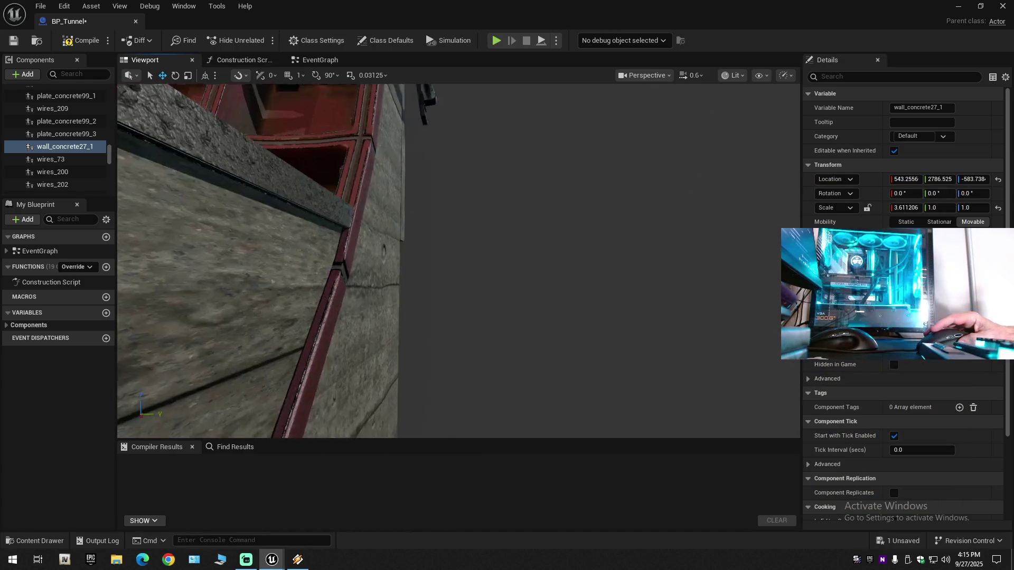
Select the wall_concrete27_0 concrete wall at the tunnel's end opening
{"action": "left_click_drag", "start_coordinate": [424, 353], "coordinate": [416, 333]}
{"action": "mouse_move", "coordinate": [414, 287]}
{"action": "left_mouse_down"}
{"action": "mouse_move", "coordinate": [359, 300]}
{"action": "mouse_move", "coordinate": [237, 234]}
{"action": "left_mouse_up"}
{"action": "scroll", "coordinate": [359, 300], "scroll_direction": "down", "scroll_amount": 2}
{"action": "scroll", "coordinate": [338, 285], "scroll_direction": "up", "scroll_amount": 1}
{"action": "scroll", "coordinate": [296, 264], "scroll_direction": "down", "scroll_amount": 1}
{"action": "scroll", "coordinate": [283, 257], "scroll_direction": "up", "scroll_amount": 5}
{"action": "scroll", "coordinate": [266, 250], "scroll_direction": "up", "scroll_amount": 5}
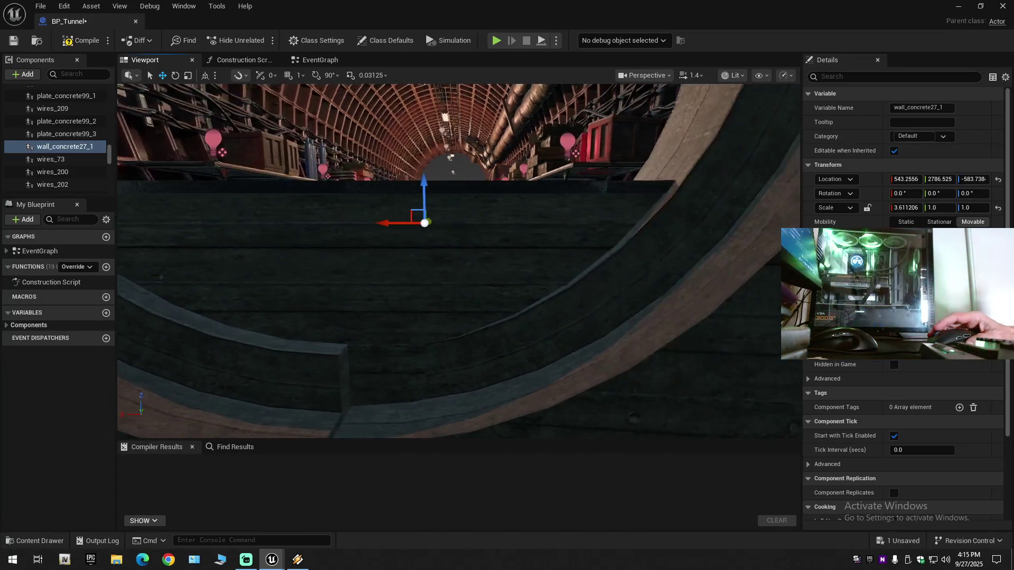
{"action": "left_click", "coordinate": [381, 281]}
{"action": "left_click_drag", "start_coordinate": [385, 283], "coordinate": [391, 288]}
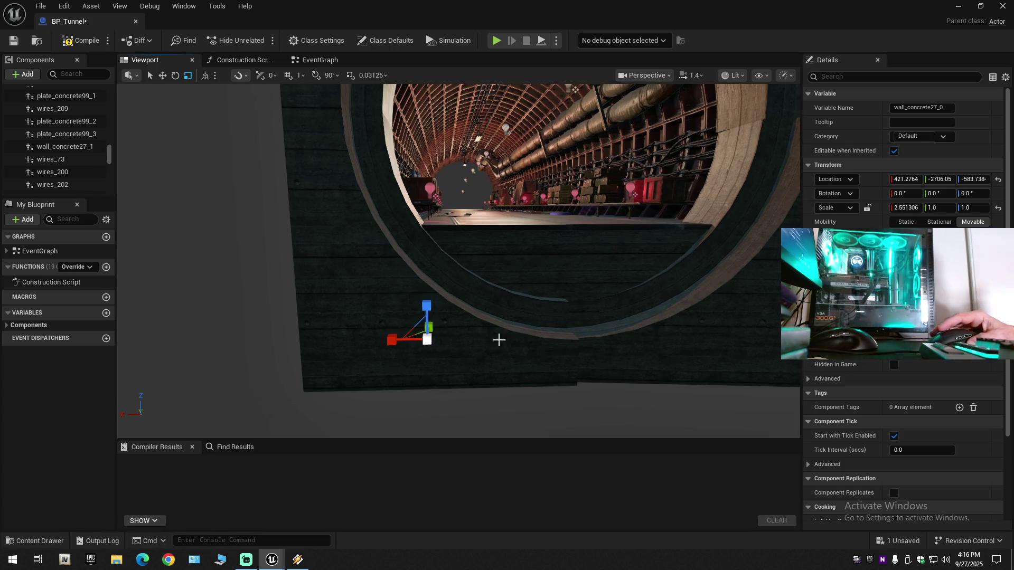
Move wall_concrete27_0 to Location X about 434.41 and frame the tunnel around it
{"action": "key", "text": "w"}
{"action": "scroll", "coordinate": [575, 327], "scroll_direction": "up", "scroll_amount": 3}
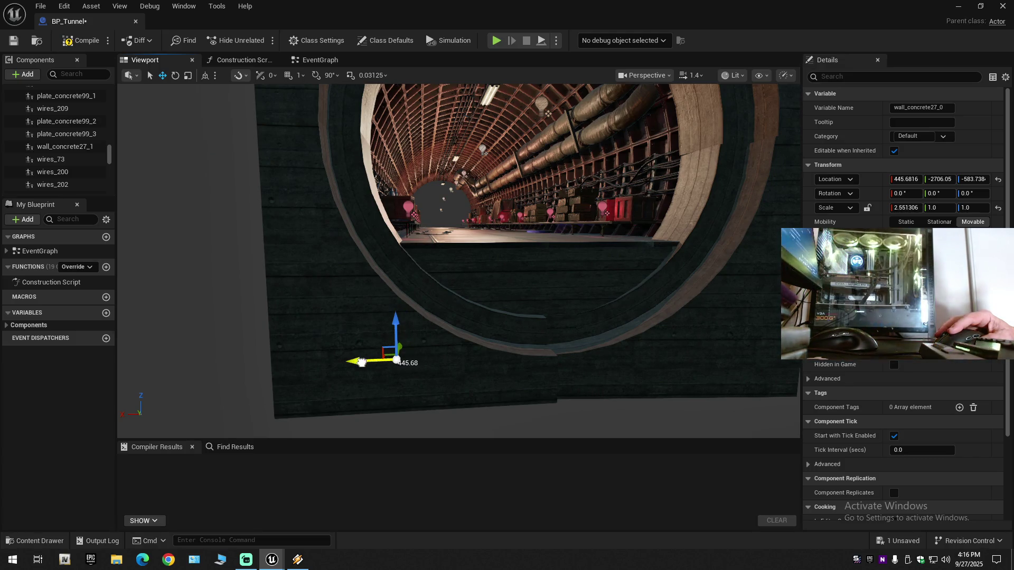
{"action": "scroll", "coordinate": [501, 335], "scroll_direction": "down", "scroll_amount": 2}
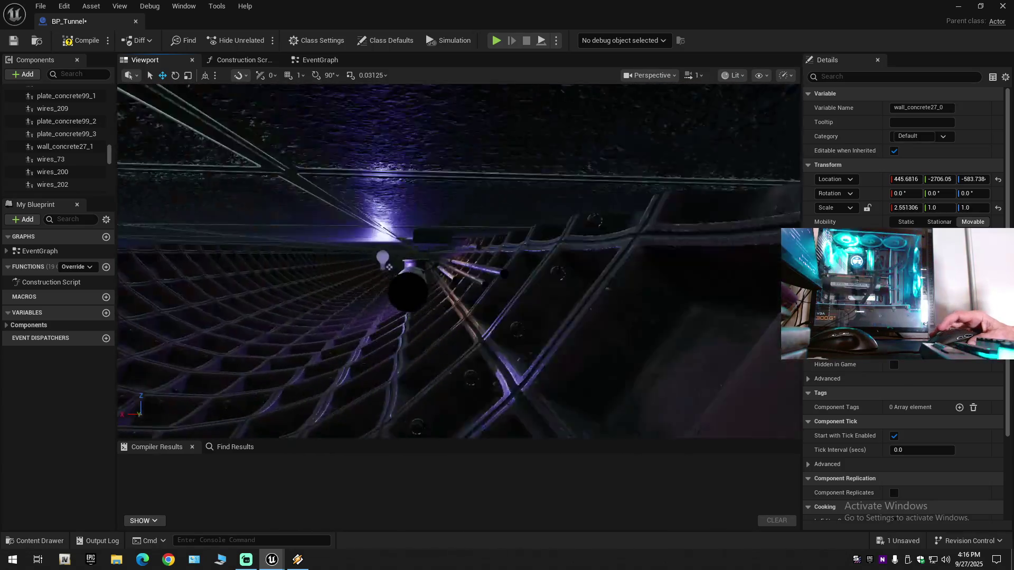
{"action": "left_click_drag", "start_coordinate": [313, 364], "coordinate": [313, 363]}
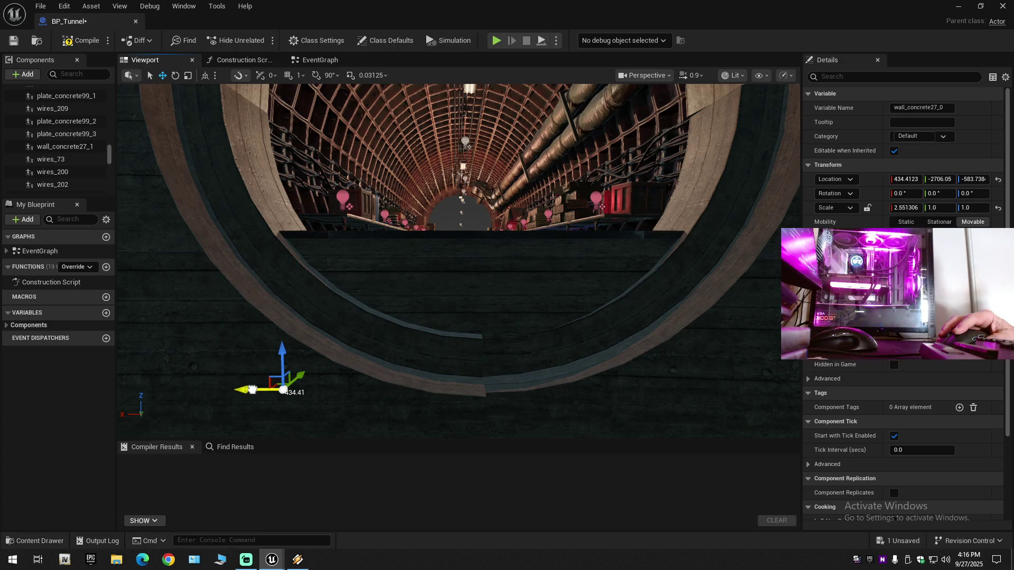
{"action": "left_click_drag", "start_coordinate": [415, 331], "coordinate": [419, 324]}
{"action": "scroll", "coordinate": [415, 331], "scroll_direction": "up", "scroll_amount": 3}
{"action": "scroll", "coordinate": [415, 331], "scroll_direction": "down", "scroll_amount": 1}
{"action": "scroll", "coordinate": [414, 331], "scroll_direction": "down", "scroll_amount": 1}
{"action": "scroll", "coordinate": [419, 325], "scroll_direction": "up", "scroll_amount": 2}
{"action": "scroll", "coordinate": [419, 325], "scroll_direction": "up", "scroll_amount": 5}
{"action": "scroll", "coordinate": [419, 324], "scroll_direction": "up", "scroll_amount": 2}
{"action": "key", "text": "f"}
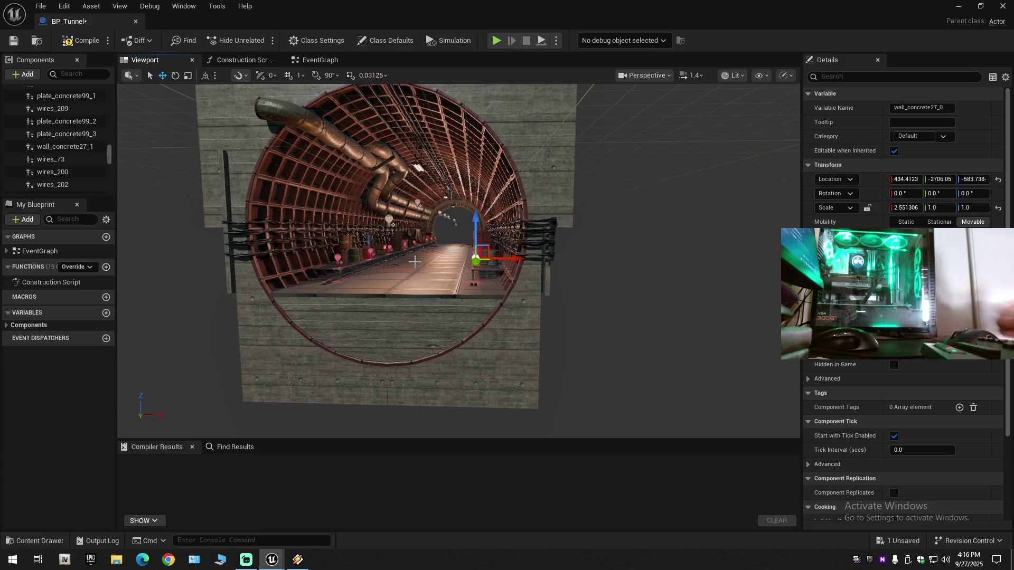
Inspect the concrete wall pieces at the tunnel end by selecting and deselecting them
{"action": "scroll", "coordinate": [344, 242], "scroll_direction": "down", "scroll_amount": 1}
{"action": "left_click_drag", "start_coordinate": [344, 241], "coordinate": [344, 241]}
{"action": "scroll", "coordinate": [344, 241], "scroll_direction": "down", "scroll_amount": 1}
{"action": "left_click_drag", "start_coordinate": [458, 373], "coordinate": [458, 373]}
{"action": "left_click_drag", "start_coordinate": [382, 327], "coordinate": [382, 327]}
{"action": "left_click", "coordinate": [381, 327]}
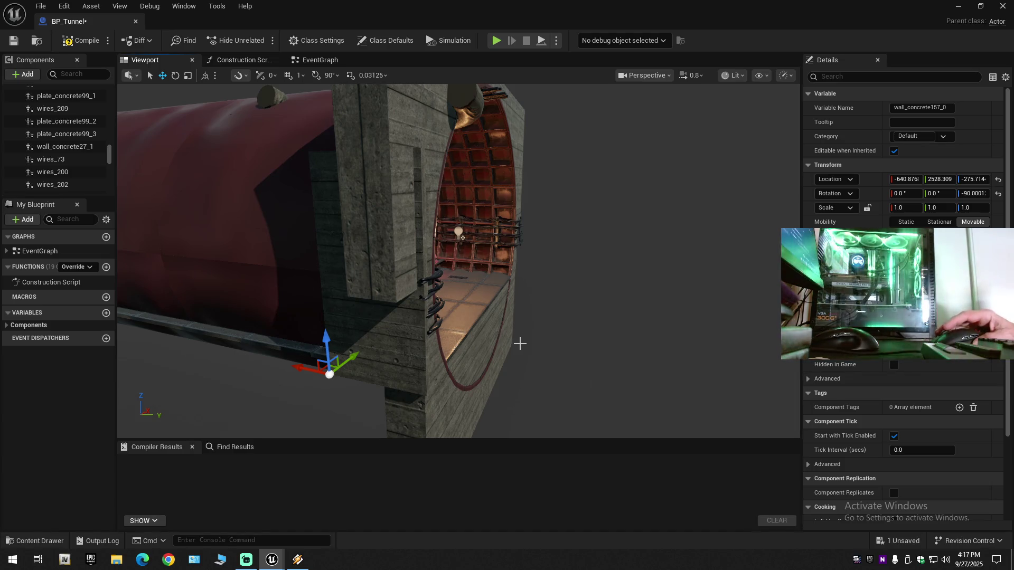
{"action": "left_click", "coordinate": [520, 344]}
{"action": "left_click_drag", "start_coordinate": [517, 346], "coordinate": [516, 347]}
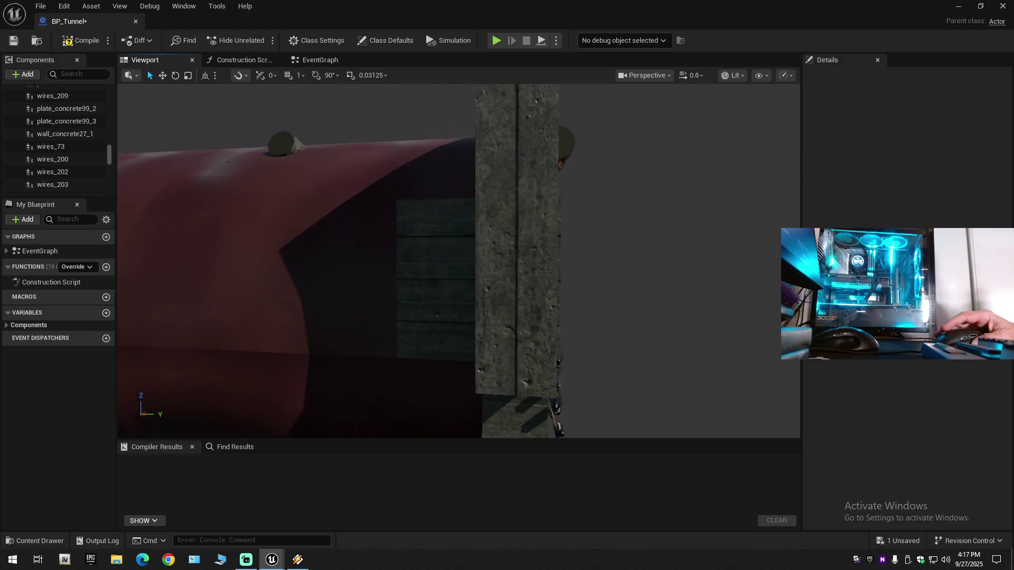
{"action": "key", "text": "w"}
{"action": "left_click", "coordinate": [475, 322]}
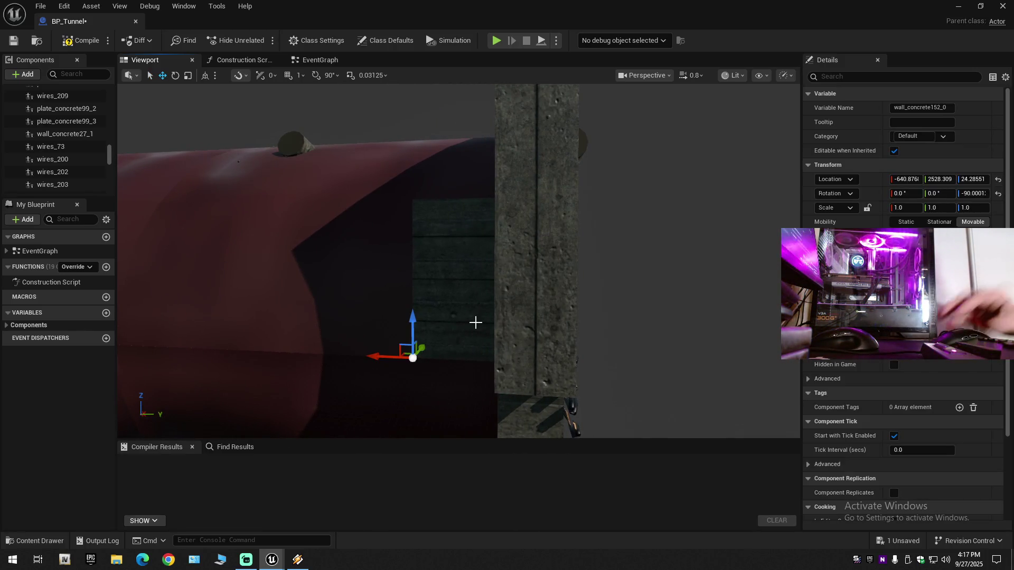
{"action": "key", "text": "Escape"}
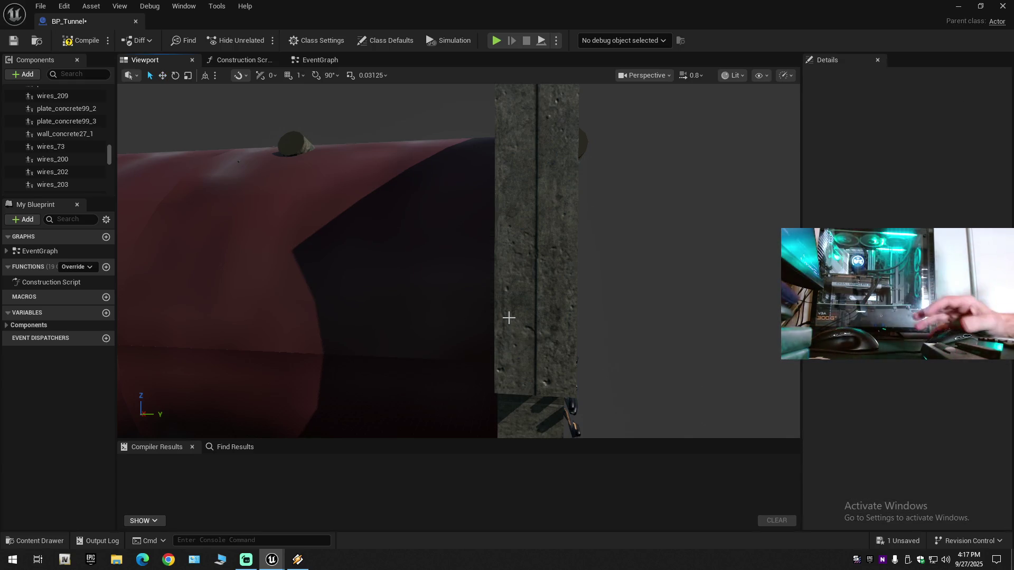
{"action": "left_click_drag", "start_coordinate": [510, 316], "coordinate": [491, 311]}
Delete the stray wall_concrete63_0 piece outside the tunnel end
{"action": "left_click", "coordinate": [294, 560]}
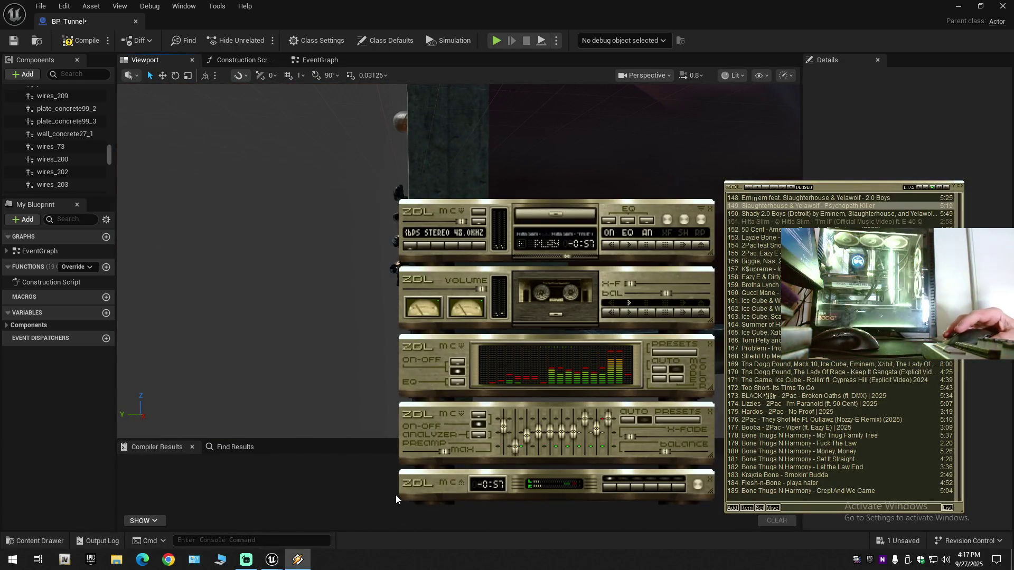
{"action": "left_click", "coordinate": [471, 8]}
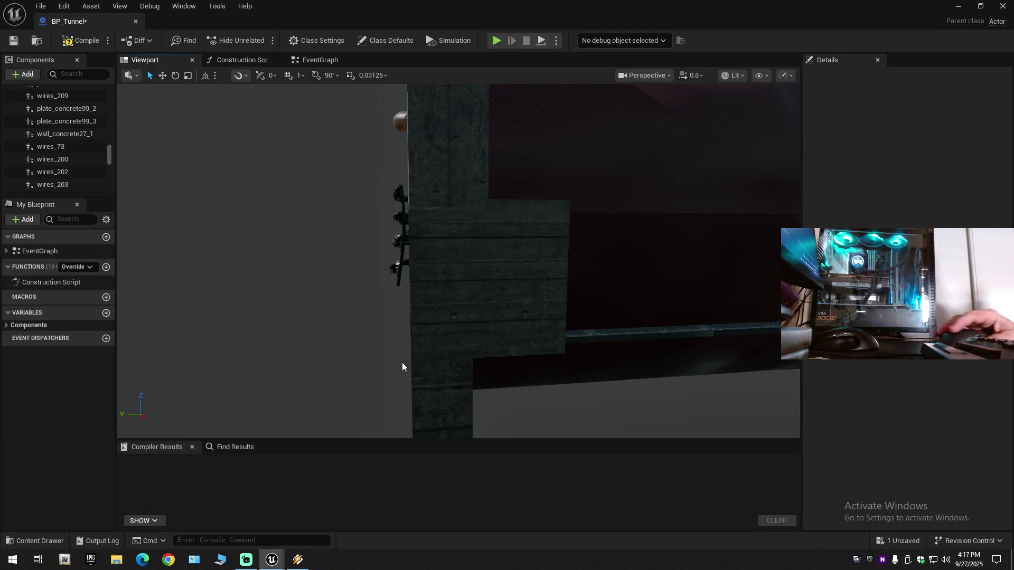
{"action": "left_click", "coordinate": [443, 309]}
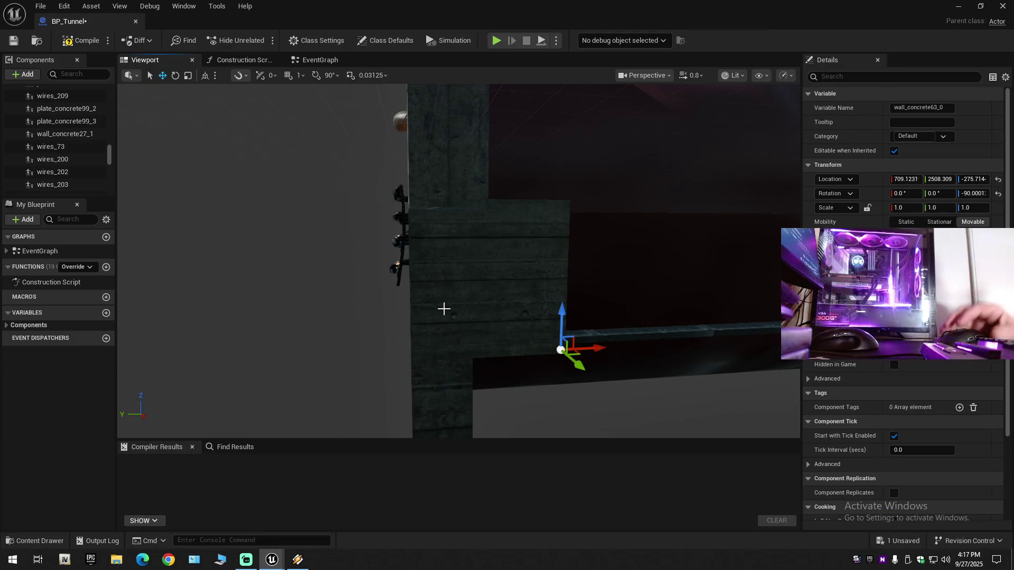
{"action": "key", "text": "Delete"}
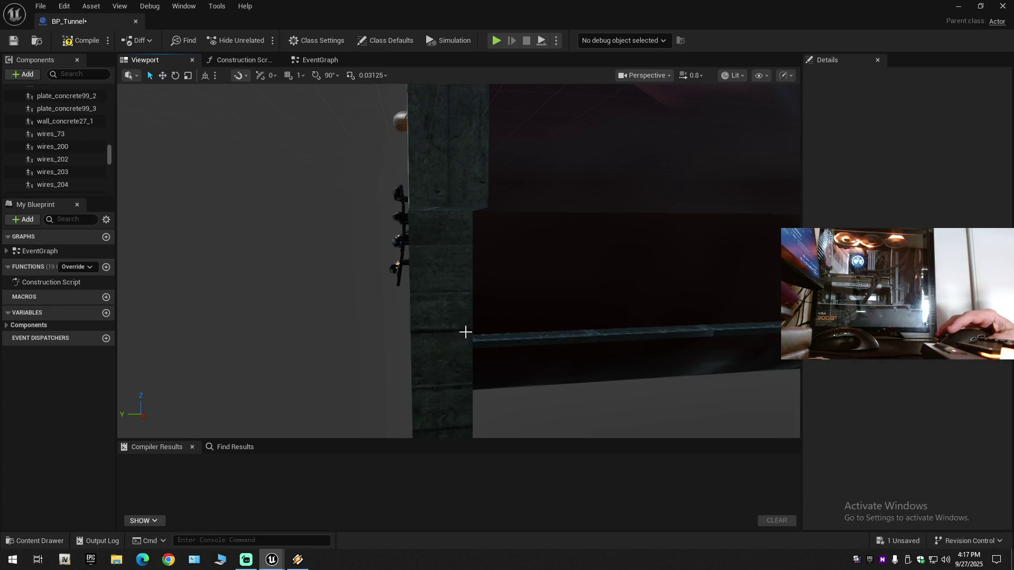
{"action": "mouse_move", "coordinate": [468, 306]}
{"action": "left_mouse_down"}
{"action": "mouse_move", "coordinate": [447, 349]}
{"action": "mouse_move", "coordinate": [362, 349]}
{"action": "mouse_move", "coordinate": [349, 335]}
{"action": "mouse_move", "coordinate": [365, 345]}
{"action": "mouse_move", "coordinate": [364, 288]}
{"action": "mouse_move", "coordinate": [349, 291]}
{"action": "mouse_move", "coordinate": [349, 343]}
{"action": "mouse_move", "coordinate": [317, 344]}
{"action": "mouse_move", "coordinate": [306, 312]}
{"action": "left_mouse_up"}
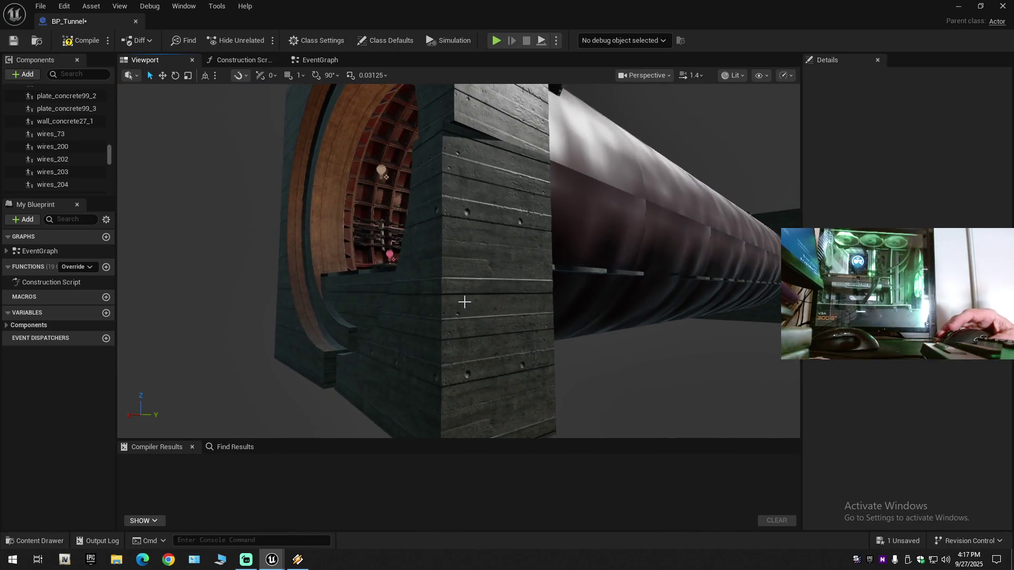
Select the wall_b6_0 end wall and turn its yaw to about -175.6°
{"action": "left_click", "coordinate": [464, 301]}
{"action": "mouse_move", "coordinate": [465, 301]}
{"action": "left_mouse_down"}
{"action": "mouse_move", "coordinate": [433, 285]}
{"action": "mouse_move", "coordinate": [430, 304]}
{"action": "mouse_move", "coordinate": [417, 267]}
{"action": "mouse_move", "coordinate": [444, 298]}
{"action": "left_mouse_up"}
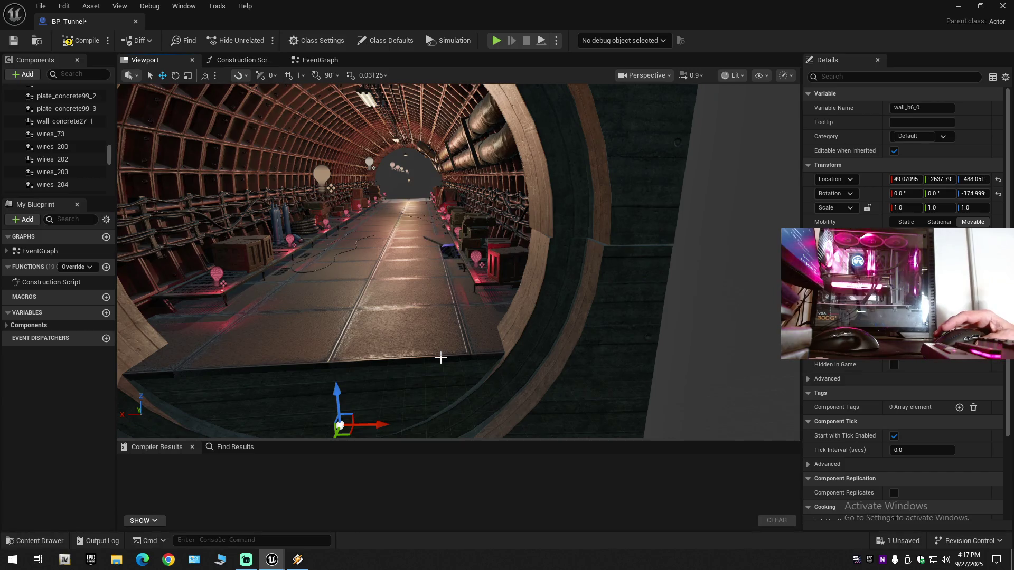
{"action": "mouse_move", "coordinate": [444, 298]}
{"action": "left_mouse_down"}
{"action": "mouse_move", "coordinate": [446, 288]}
{"action": "mouse_move", "coordinate": [375, 290]}
{"action": "left_mouse_up"}
{"action": "left_click_drag", "start_coordinate": [512, 382], "coordinate": [513, 382]}
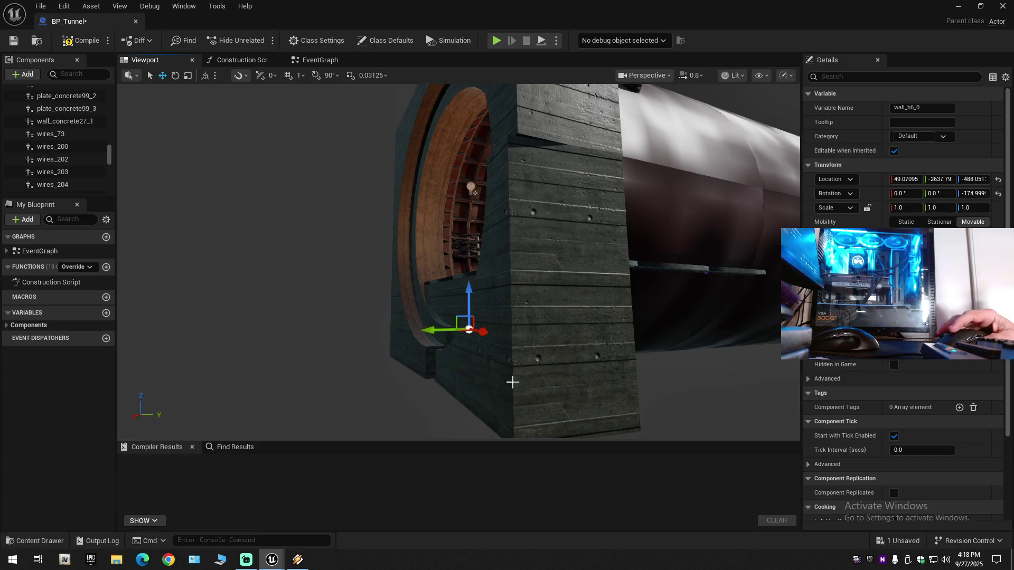
{"action": "left_click", "coordinate": [298, 560]}
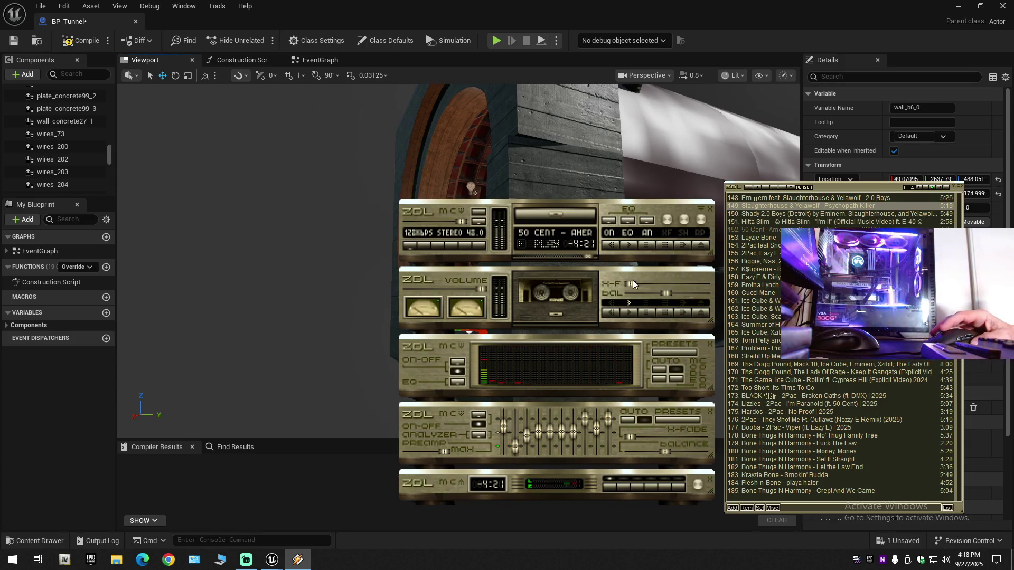
{"action": "left_click", "coordinate": [534, 4]}
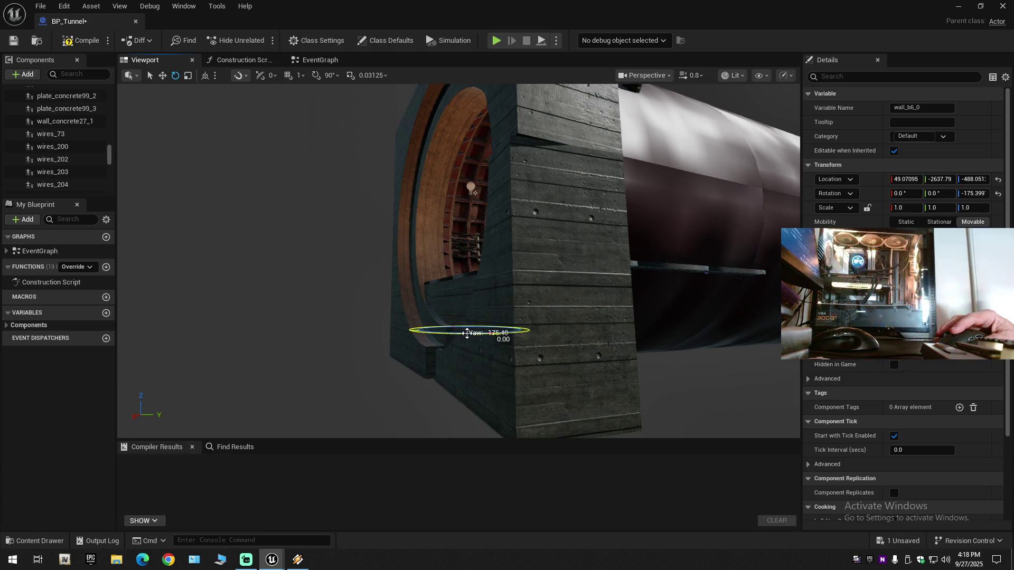
{"action": "left_click_drag", "start_coordinate": [469, 334], "coordinate": [465, 334]}
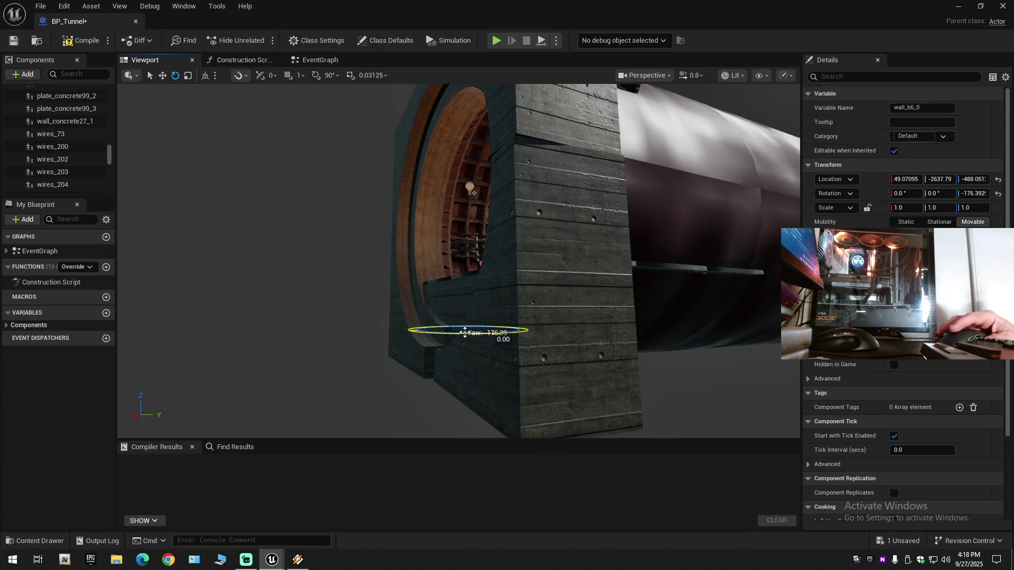
Settle wall_b6_0 at about -176.79° yaw, checking the fit, and compile the blueprint
{"action": "left_click_drag", "start_coordinate": [539, 328], "coordinate": [561, 315]}
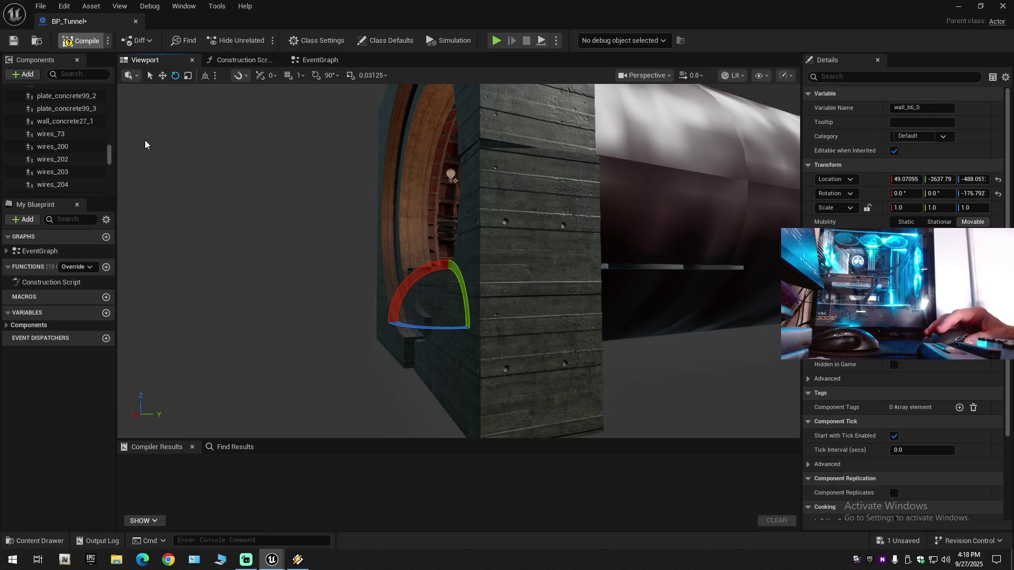
{"action": "left_click", "coordinate": [85, 42]}
Save BP_Tunnel and select the wall_b_top6_0 arch piece at the ring's top
{"action": "left_click", "coordinate": [12, 42]}
{"action": "mouse_move", "coordinate": [421, 388]}
{"action": "left_mouse_down"}
{"action": "mouse_move", "coordinate": [388, 389]}
{"action": "mouse_move", "coordinate": [462, 390]}
{"action": "mouse_move", "coordinate": [422, 390]}
{"action": "mouse_move", "coordinate": [358, 255]}
{"action": "left_mouse_up"}
{"action": "left_click", "coordinate": [355, 200]}
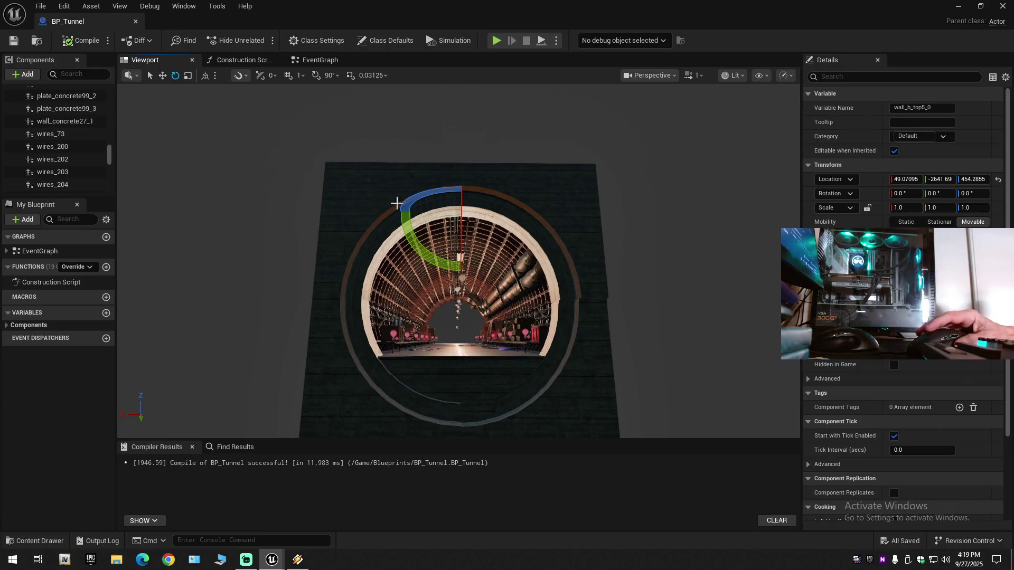
{"action": "left_click", "coordinate": [548, 198], "text": "ctrl"}
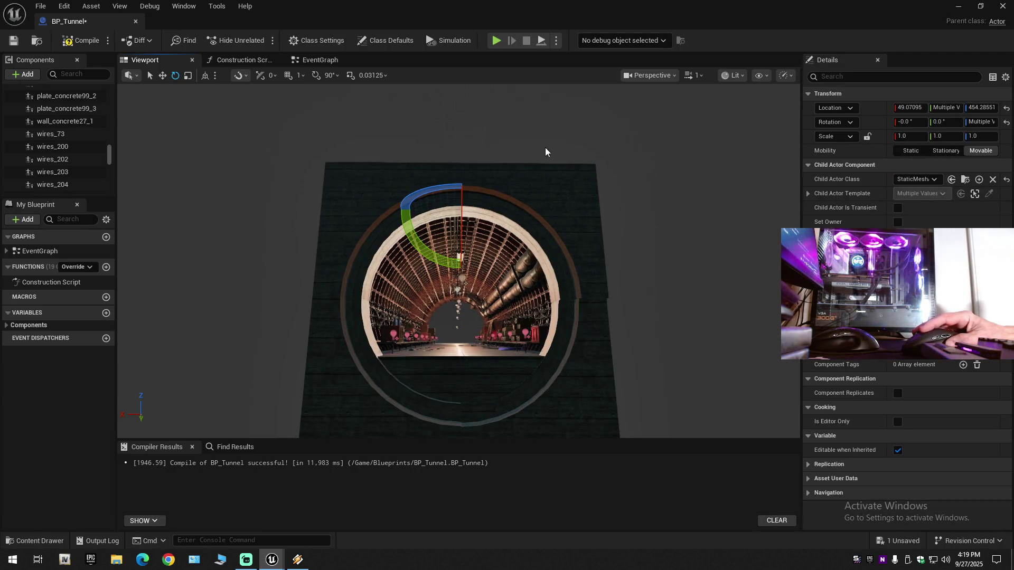
{"action": "left_click", "coordinate": [355, 192]}
{"action": "left_click", "coordinate": [527, 218]}
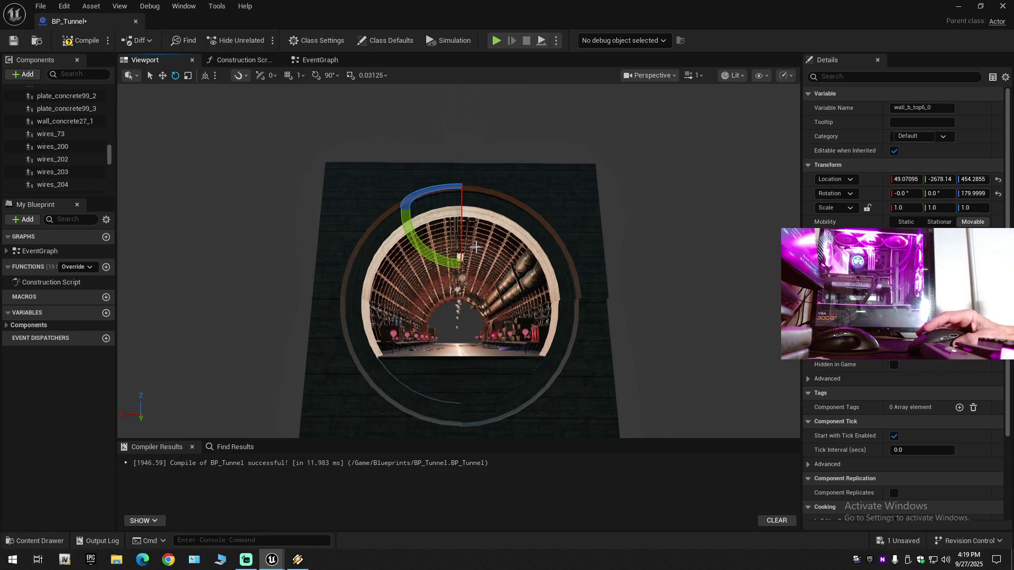
{"action": "key", "text": "ctrl+d"}
{"action": "key", "text": "w"}
{"action": "mouse_move", "coordinate": [485, 222]}
{"action": "left_mouse_down"}
{"action": "mouse_move", "coordinate": [438, 253]}
{"action": "mouse_move", "coordinate": [442, 96]}
{"action": "left_mouse_up"}
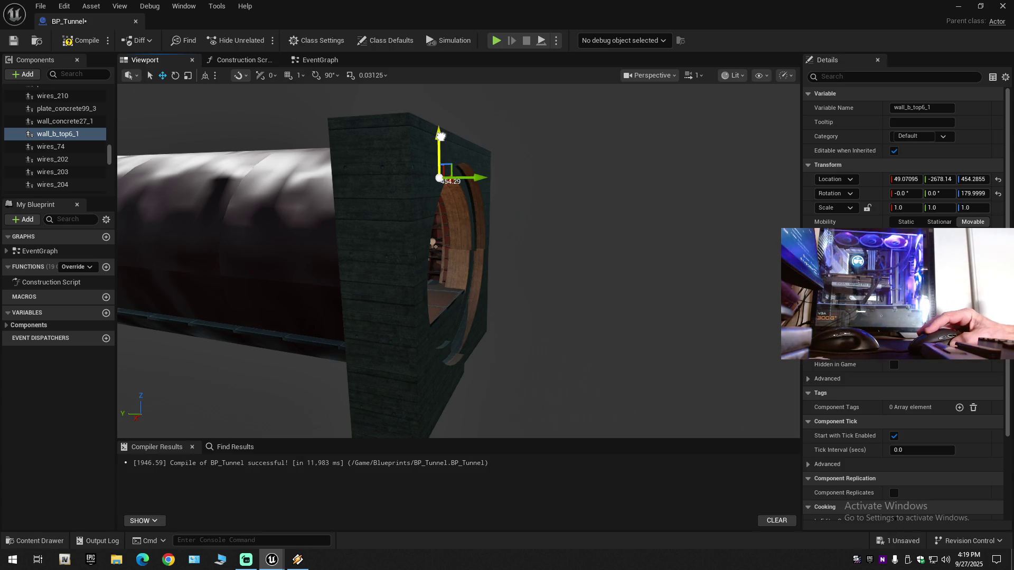
{"action": "left_click_drag", "start_coordinate": [454, 215], "coordinate": [457, 388]}
{"action": "mouse_move", "coordinate": [454, 259]}
{"action": "left_mouse_down"}
{"action": "mouse_move", "coordinate": [507, 261]}
{"action": "mouse_move", "coordinate": [501, 285]}
{"action": "mouse_move", "coordinate": [445, 278]}
{"action": "left_mouse_up"}
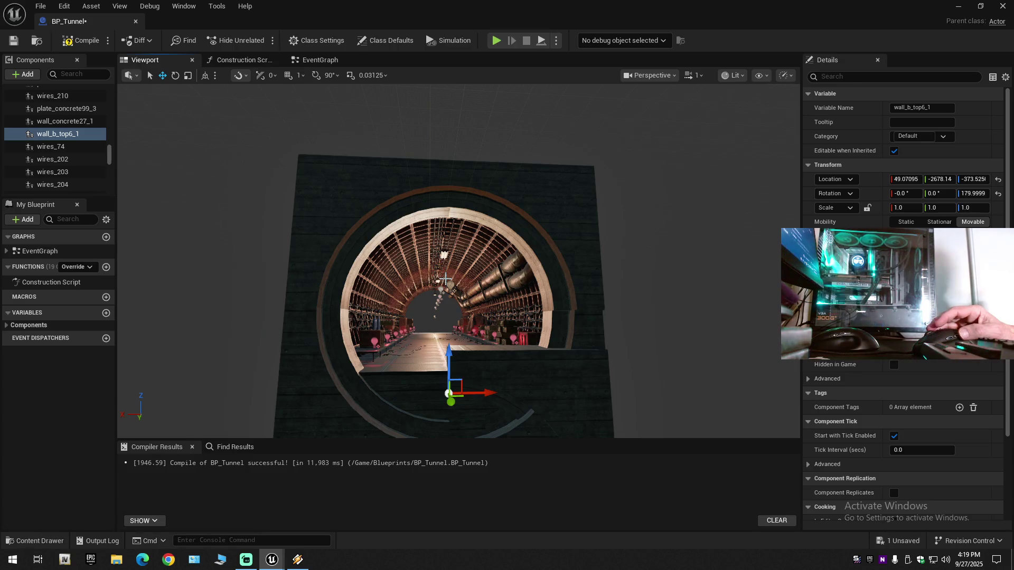
{"action": "key", "text": "ctrl+z"}
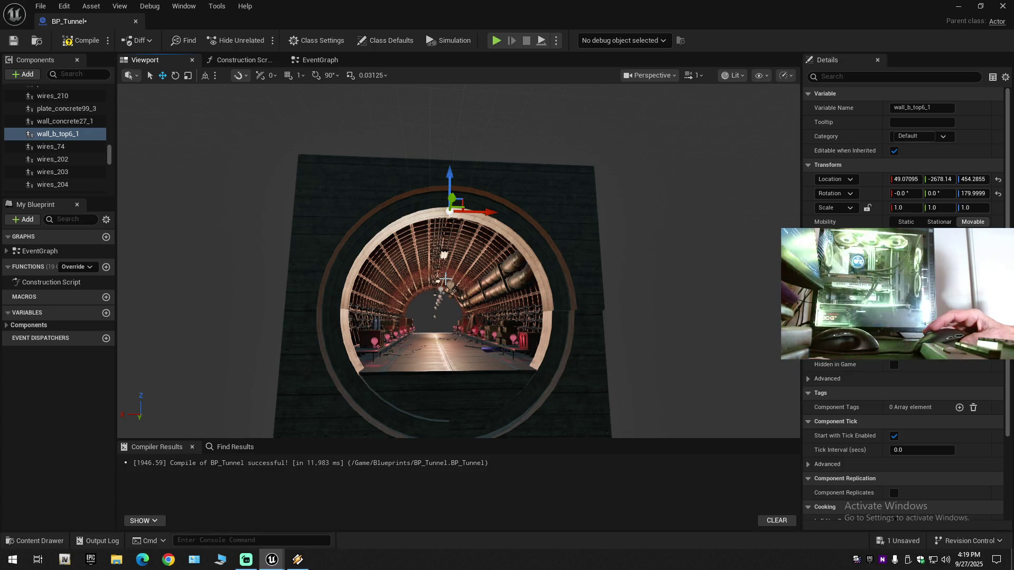
{"action": "key", "text": "ctrl+z"}
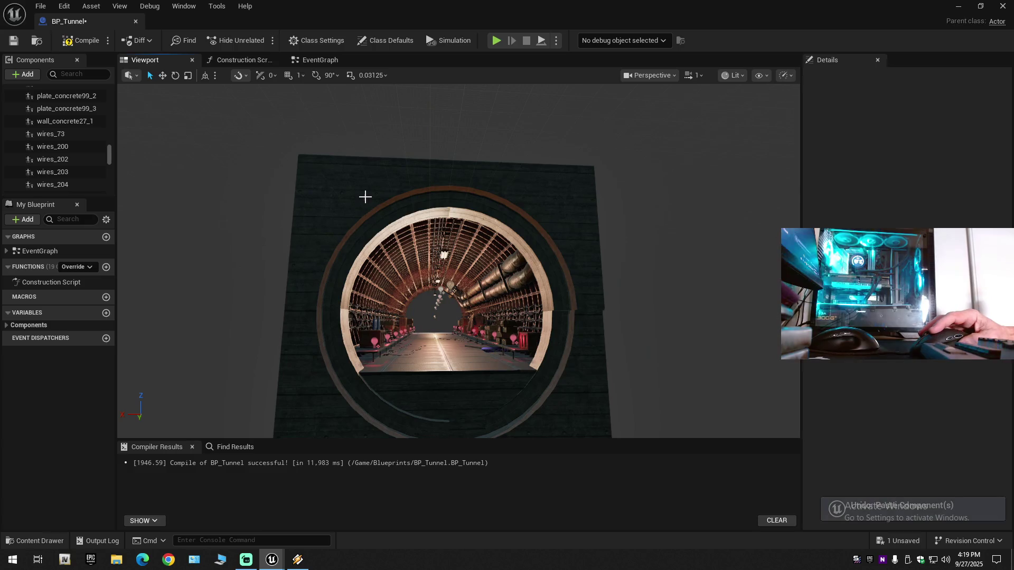
{"action": "left_click", "coordinate": [390, 210]}
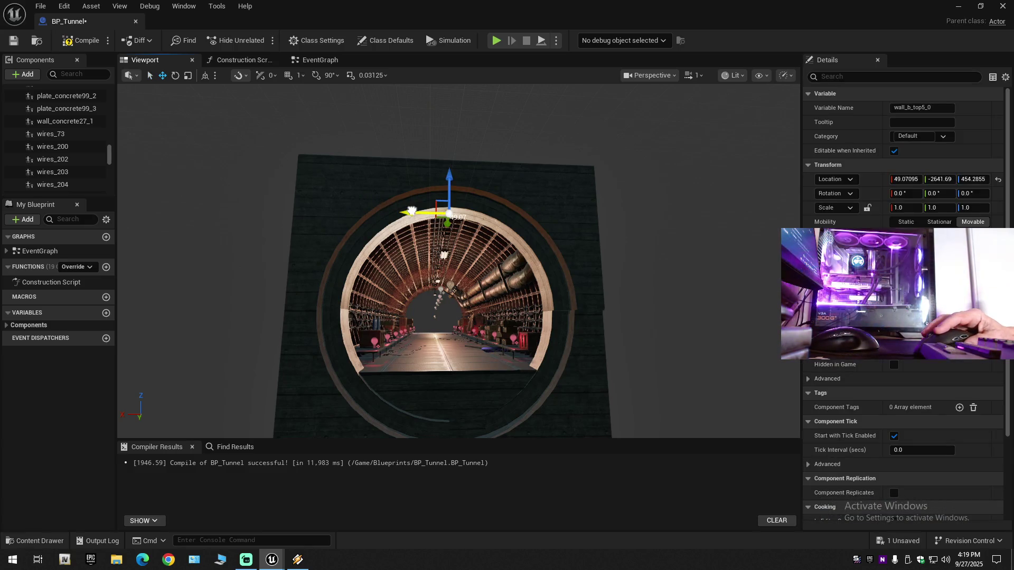
{"action": "left_click_drag", "start_coordinate": [411, 212], "coordinate": [226, 210]}
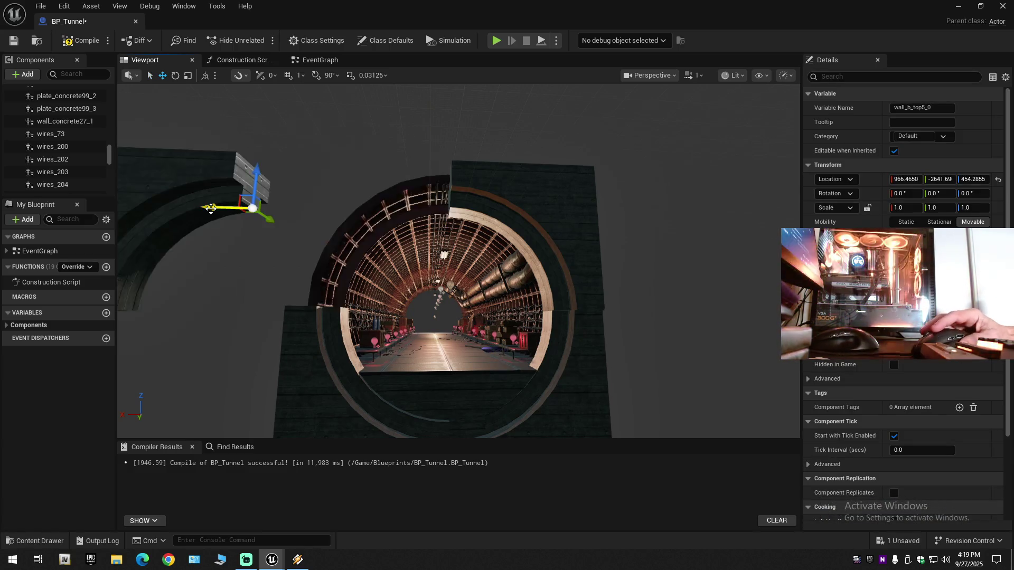
{"action": "left_click", "coordinate": [548, 206]}
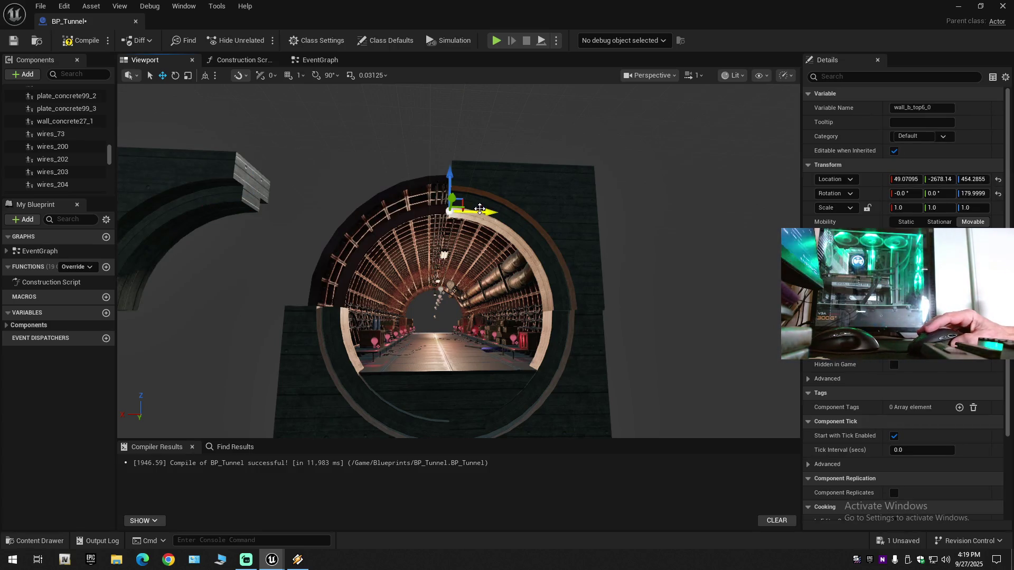
{"action": "left_click_drag", "start_coordinate": [482, 213], "coordinate": [500, 212]}
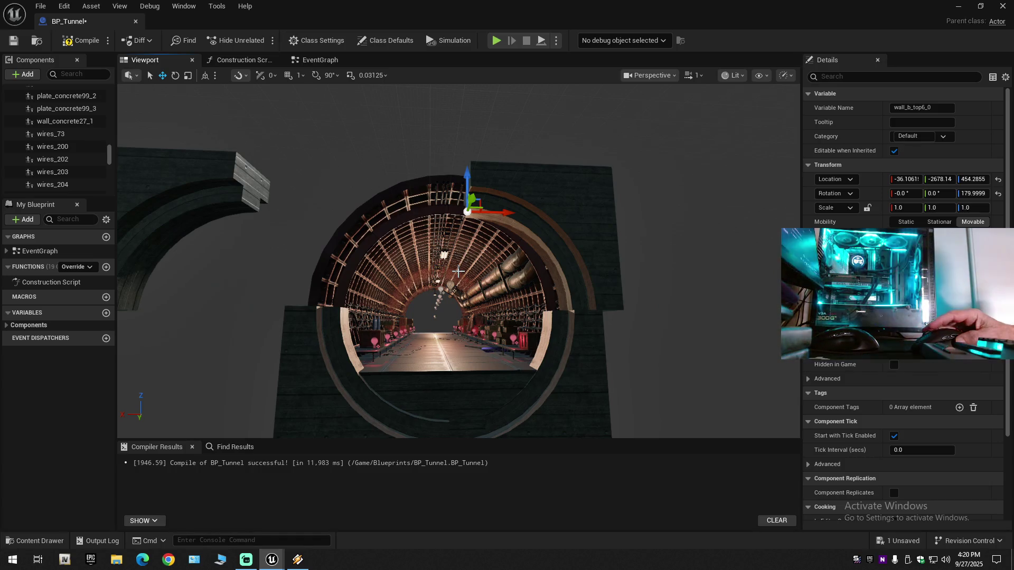
{"action": "key", "text": "ctrl+z"}
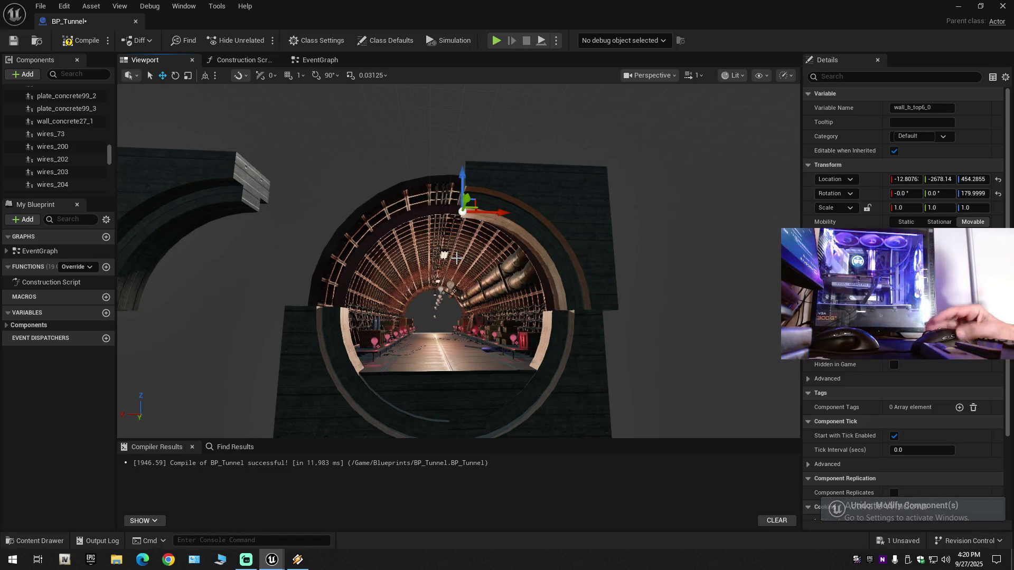
{"action": "key", "text": "ctrl+z"}
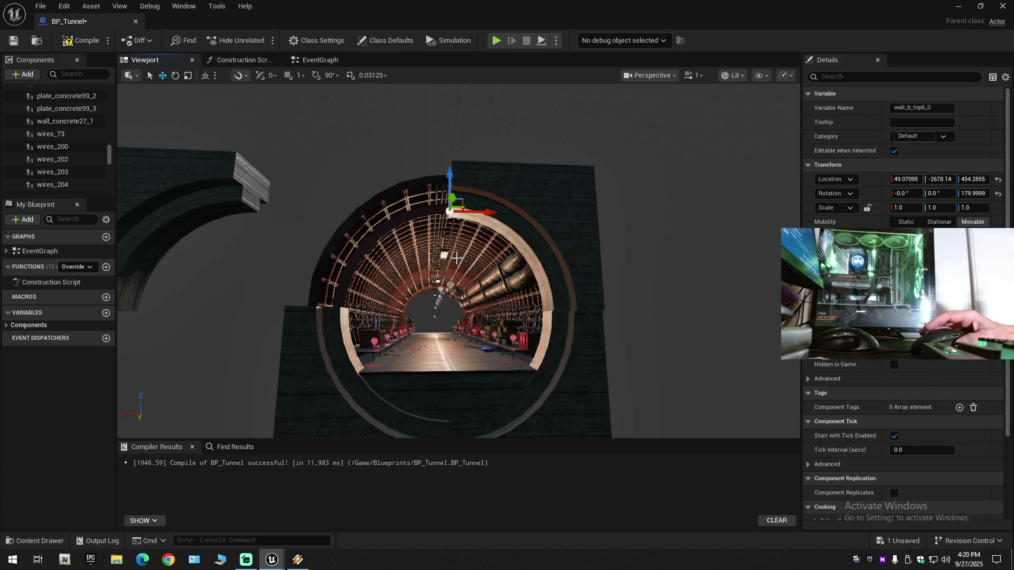
{"action": "key", "text": "ctrl+z"}
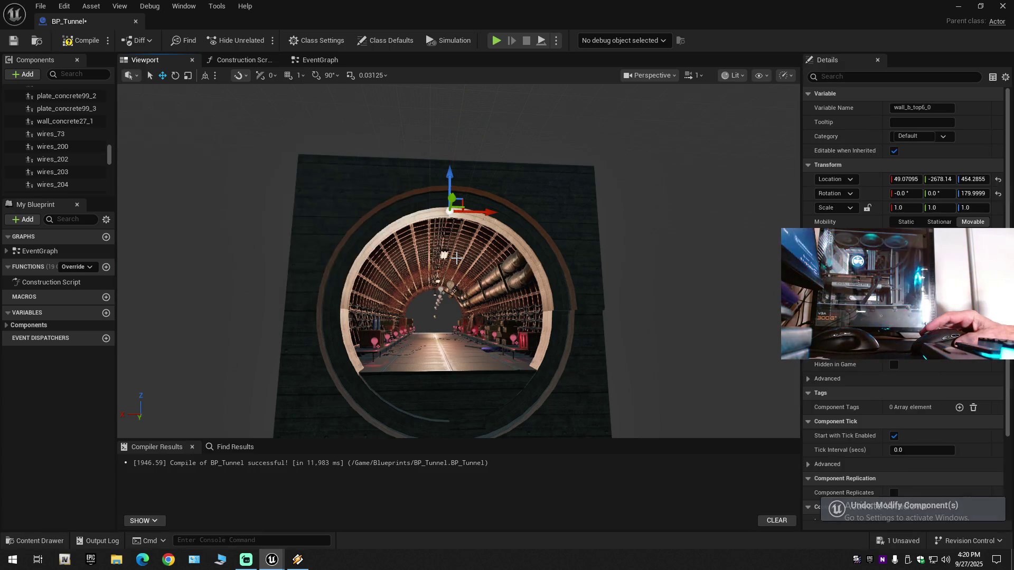
{"action": "scroll", "coordinate": [472, 325], "scroll_direction": "up", "scroll_amount": 8}
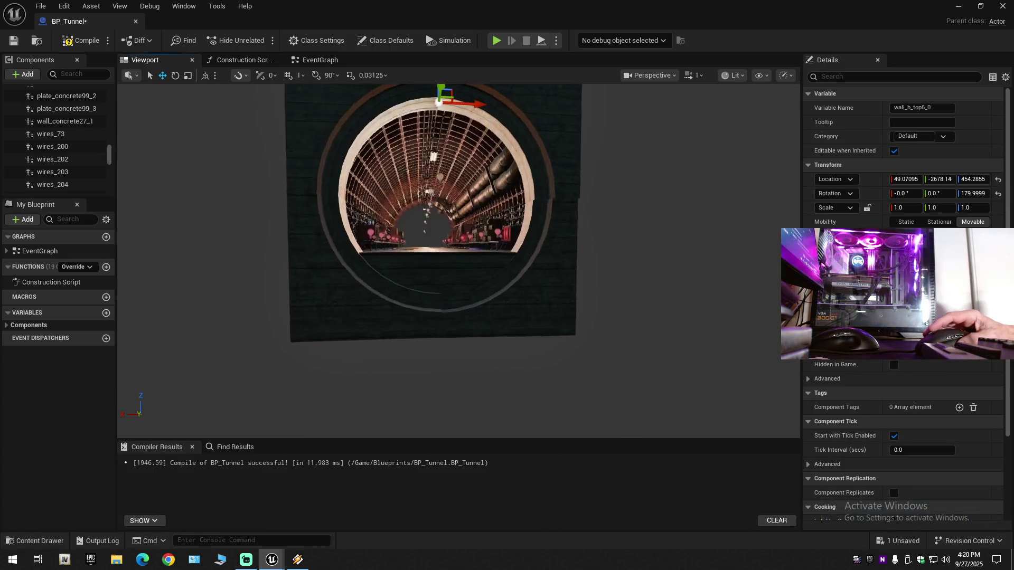
{"action": "scroll", "coordinate": [448, 302], "scroll_direction": "up", "scroll_amount": 6}
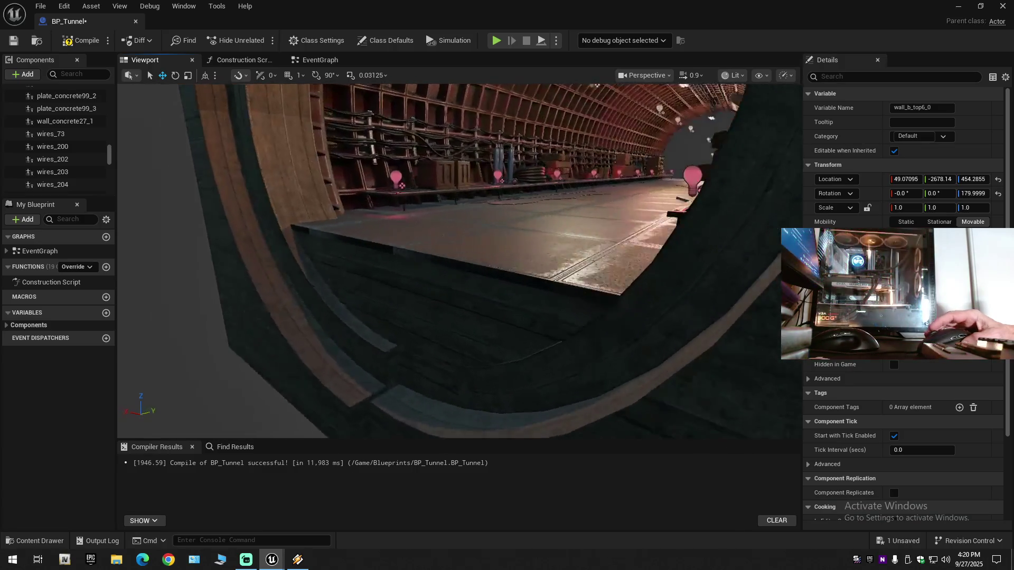
{"action": "scroll", "coordinate": [459, 261], "scroll_direction": "down", "scroll_amount": 6}
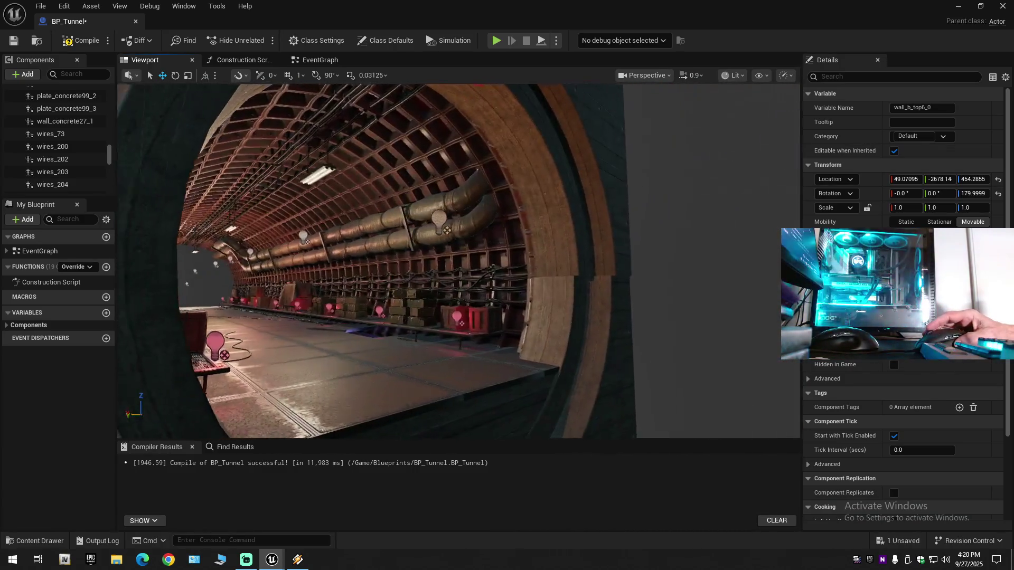
{"action": "left_click_drag", "start_coordinate": [458, 262], "coordinate": [507, 232]}
{"action": "key", "text": "f"}
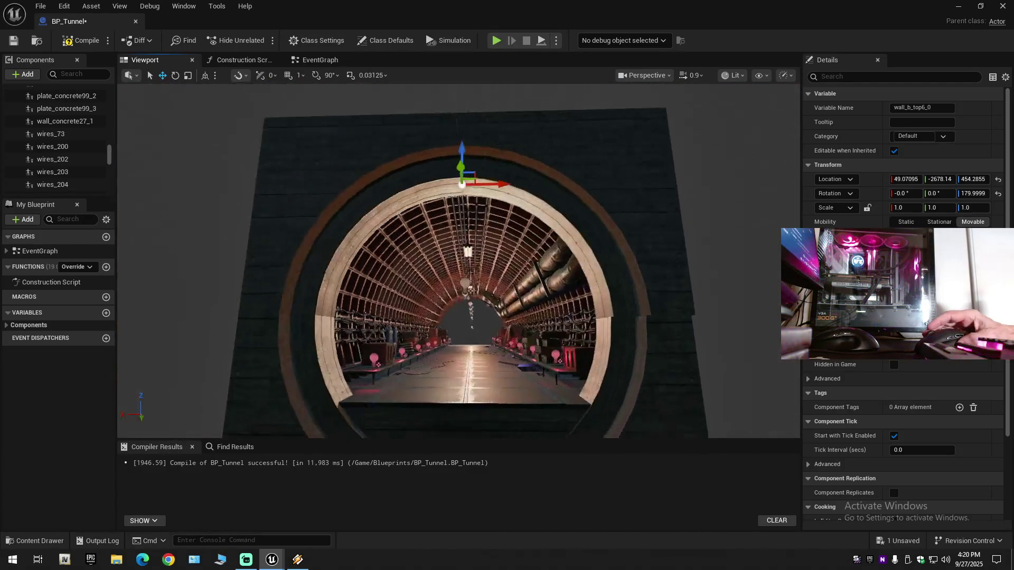
{"action": "left_click", "coordinate": [344, 163]}
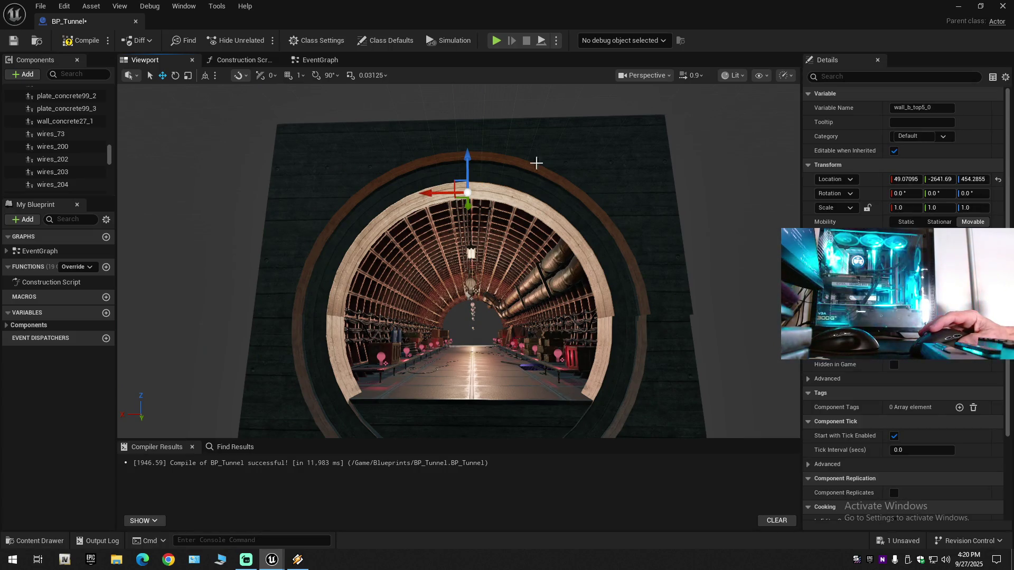
{"action": "left_click", "coordinate": [588, 164], "text": "ctrl"}
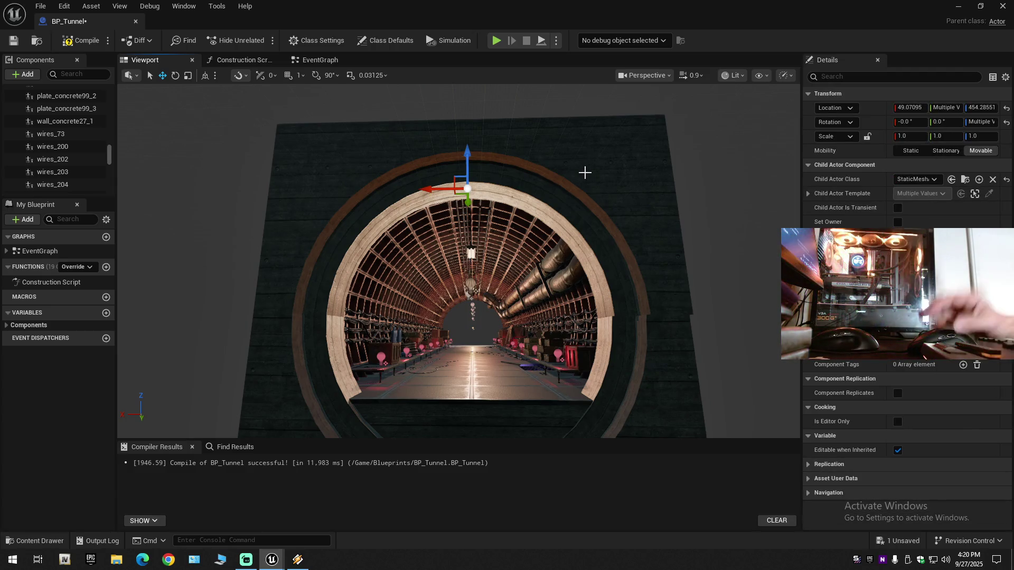
{"action": "left_click_drag", "start_coordinate": [468, 159], "coordinate": [467, 159]}
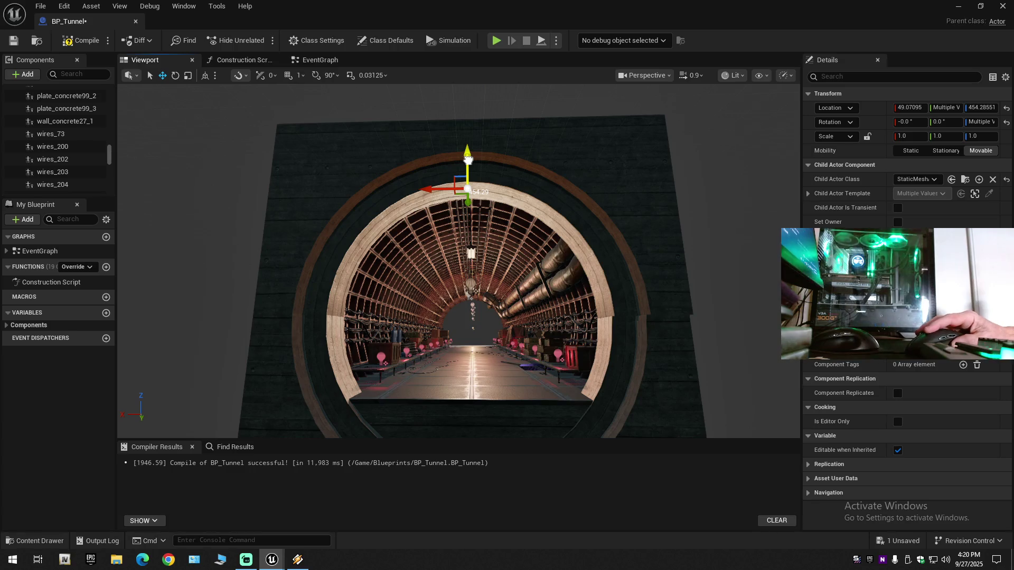
{"action": "mouse_move", "coordinate": [468, 159]}
{"action": "left_mouse_down"}
{"action": "mouse_move", "coordinate": [468, 79]}
{"action": "mouse_move", "coordinate": [467, 109]}
{"action": "left_mouse_up"}
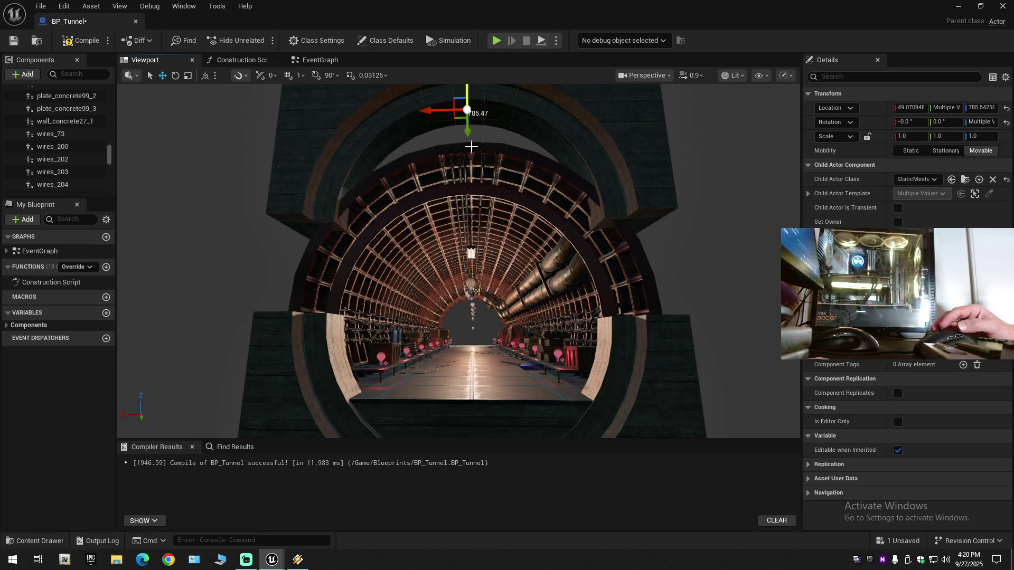
{"action": "key", "text": "ctrl+z"}
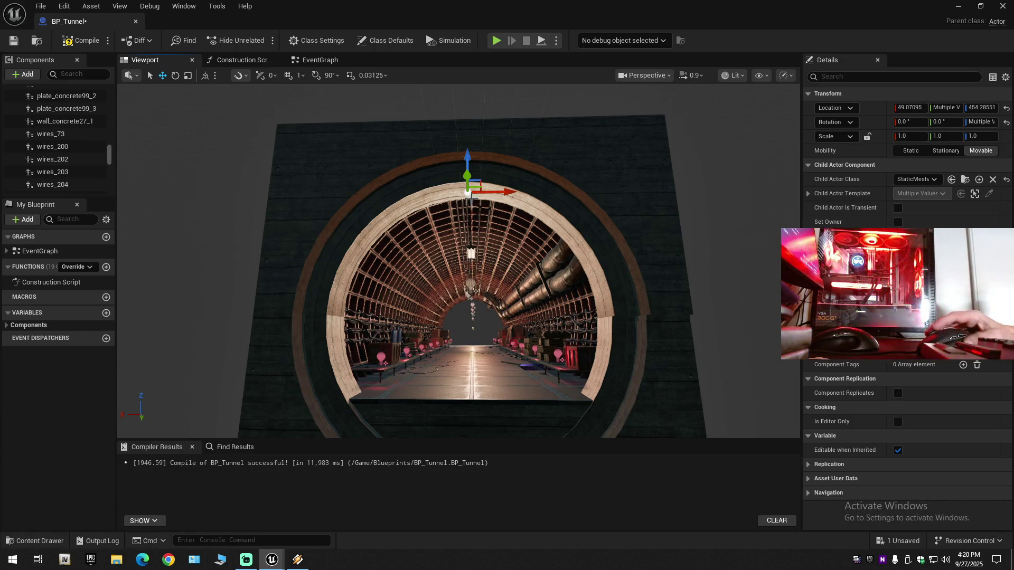
{"action": "mouse_move", "coordinate": [466, 210]}
{"action": "left_mouse_down"}
{"action": "mouse_move", "coordinate": [549, 214]}
{"action": "mouse_move", "coordinate": [454, 155]}
{"action": "left_mouse_up"}
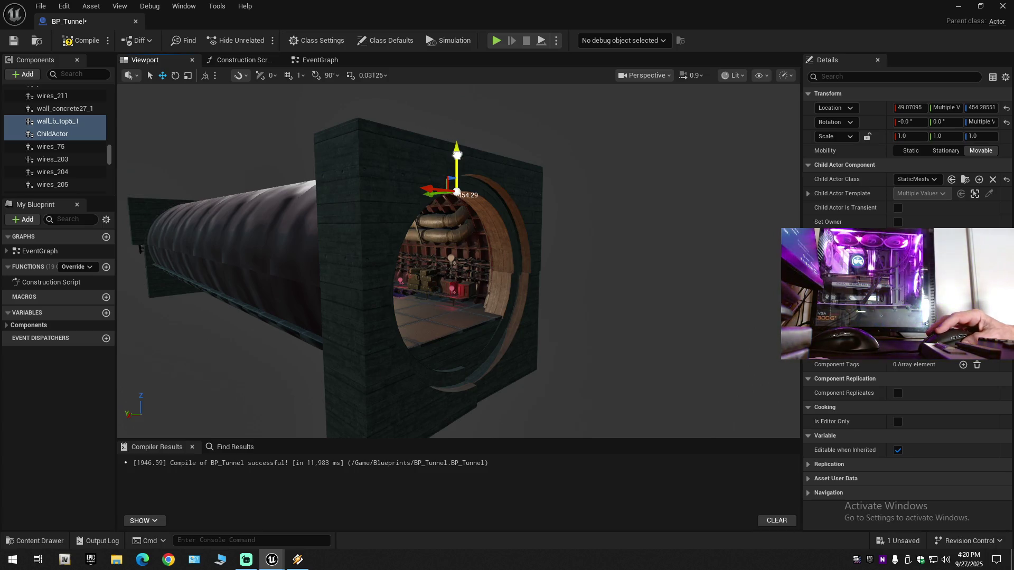
Drag the top wall and arch pieces down to Location Z -144.71, then enable 90° rotate snapping
{"action": "left_click_drag", "start_coordinate": [458, 209], "coordinate": [458, 209]}
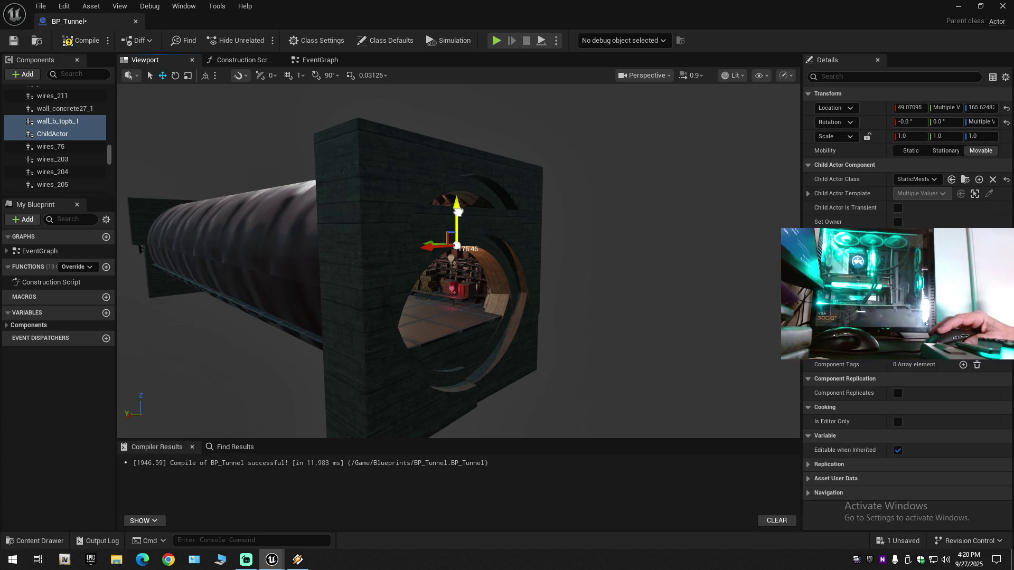
{"action": "left_click_drag", "start_coordinate": [458, 210], "coordinate": [459, 250]}
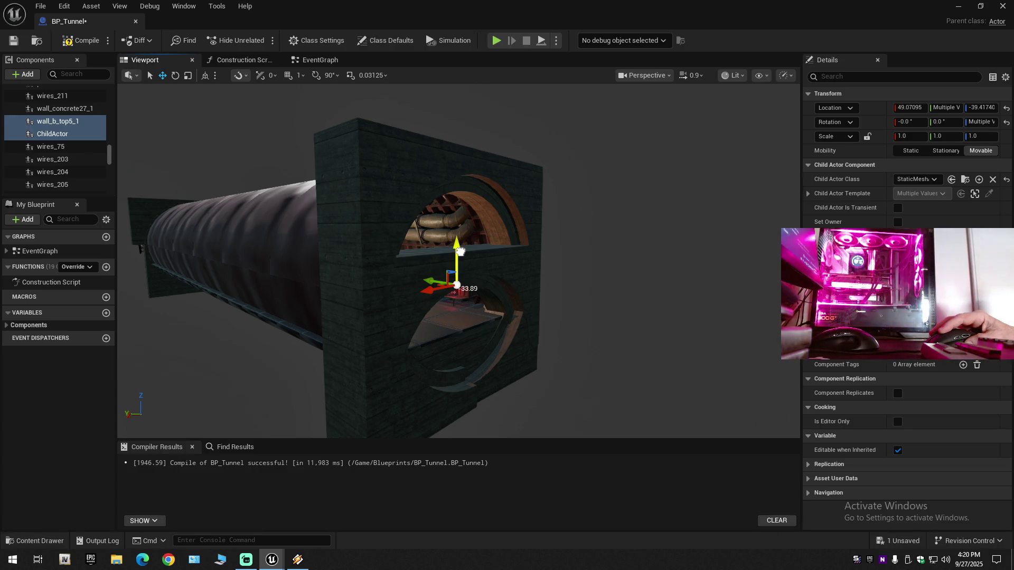
{"action": "left_click_drag", "start_coordinate": [460, 250], "coordinate": [460, 271]}
{"action": "left_click_drag", "start_coordinate": [523, 292], "coordinate": [507, 287]}
{"action": "key", "text": "e"}
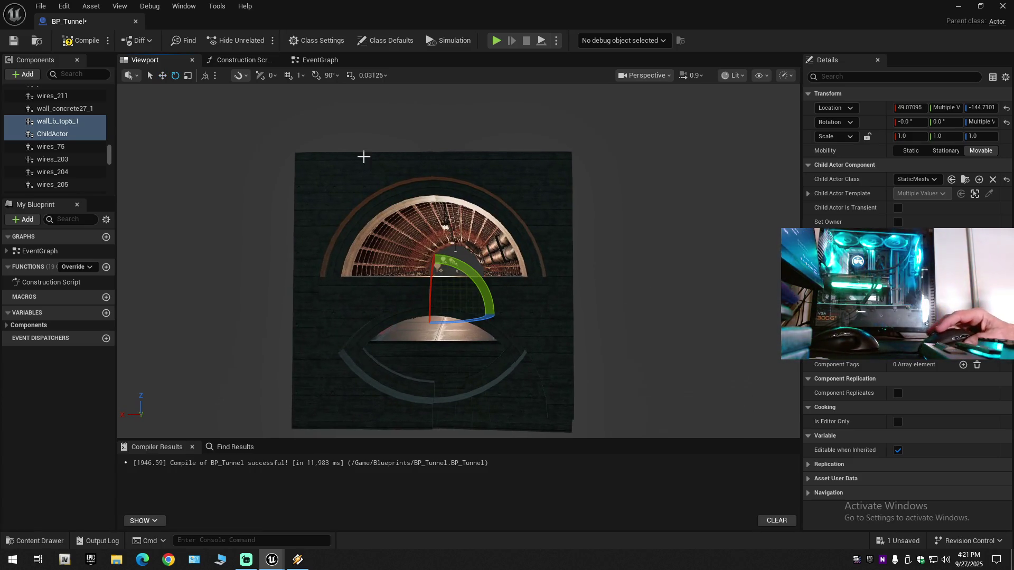
{"action": "left_click", "coordinate": [316, 75]}
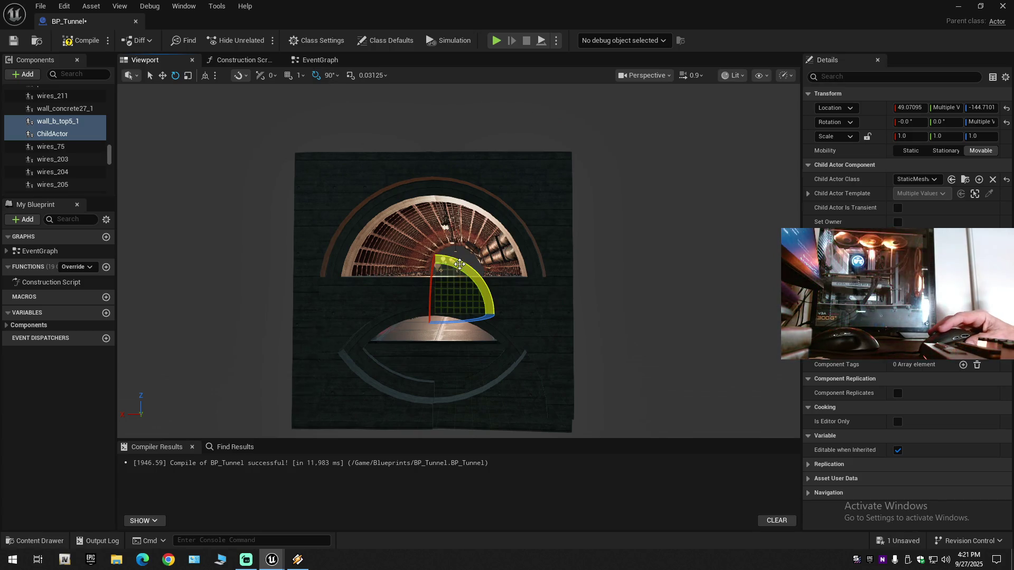
Try dragging the rotate gizmo to flip the lowered wall pieces, then frame them
{"action": "left_click_drag", "start_coordinate": [494, 296], "coordinate": [495, 295]}
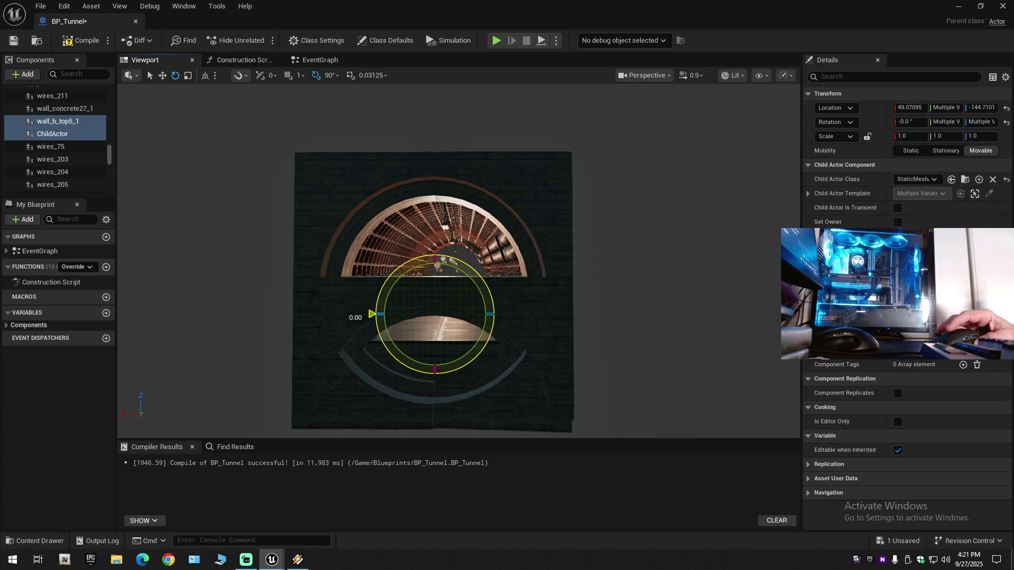
{"action": "left_click_drag", "start_coordinate": [495, 295], "coordinate": [525, 364]}
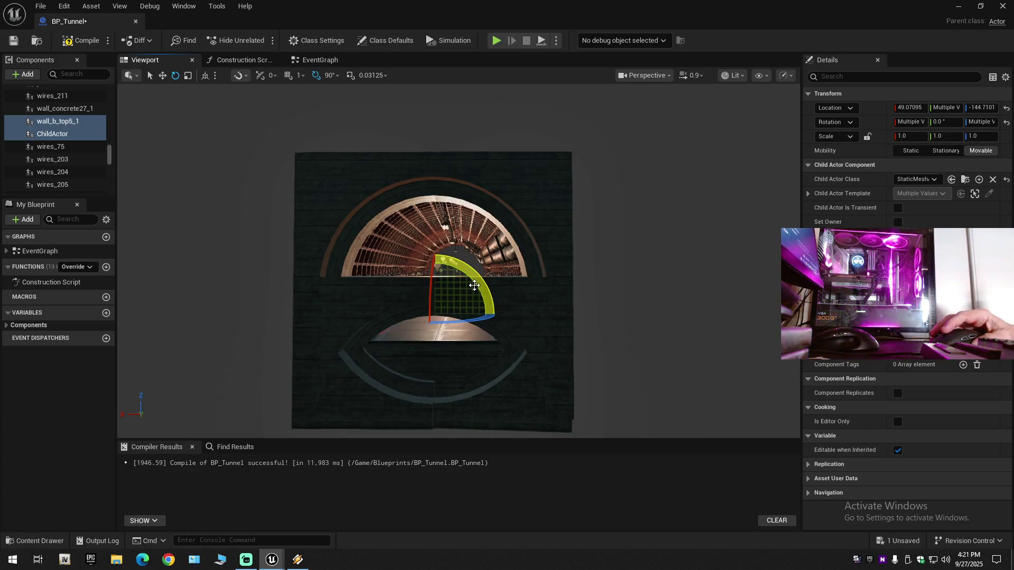
{"action": "left_click_drag", "start_coordinate": [451, 264], "coordinate": [457, 270]}
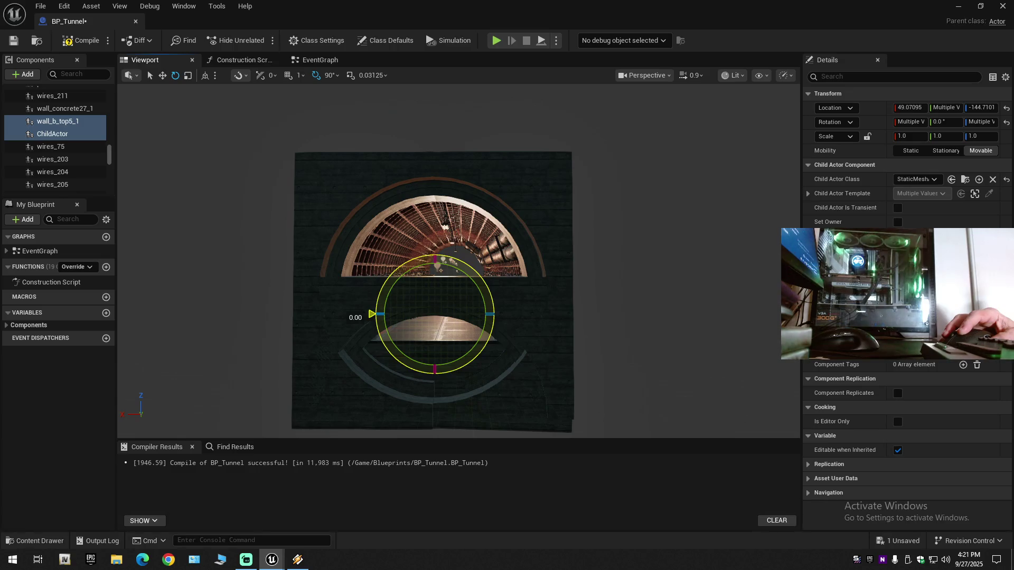
{"action": "left_click_drag", "start_coordinate": [457, 270], "coordinate": [507, 310]}
{"action": "scroll", "coordinate": [513, 308], "scroll_direction": "up", "scroll_amount": 10}
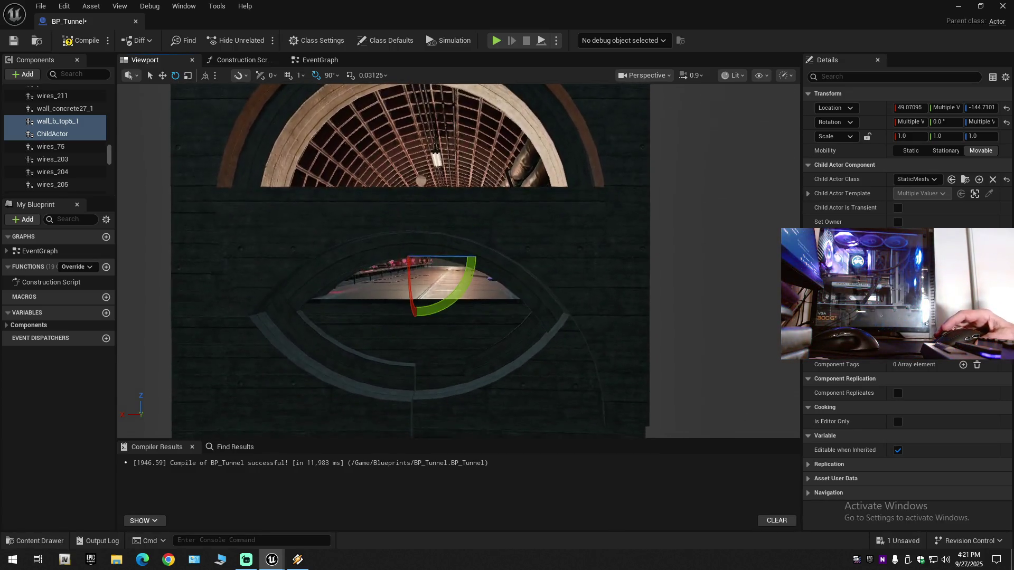
{"action": "key", "text": "f"}
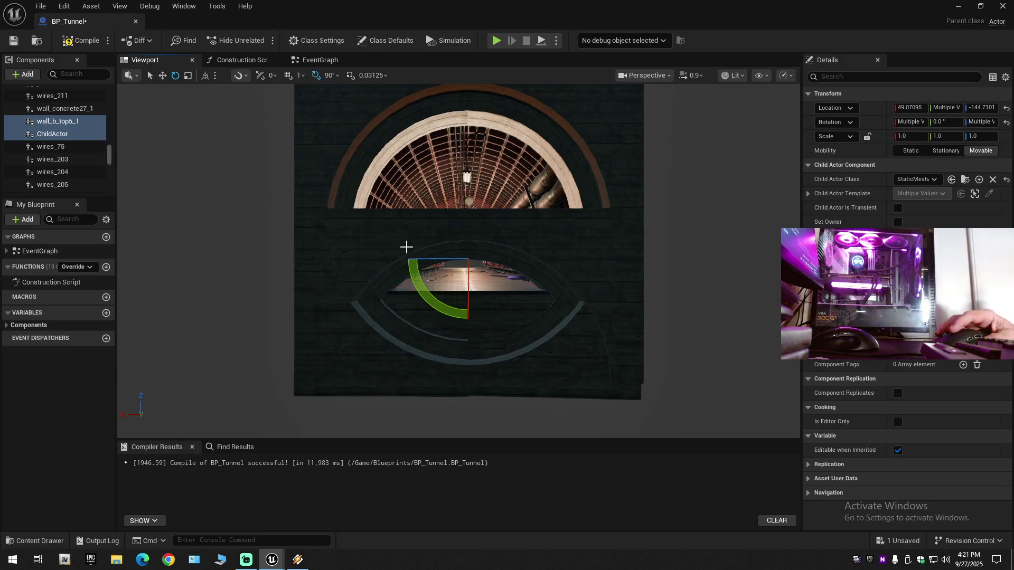
Reselect wall_b_top5_1 and ChildActor together and try again to rotate them 180°
{"action": "left_click", "coordinate": [410, 245]}
{"action": "left_click", "coordinate": [528, 240], "text": "ctrl"}
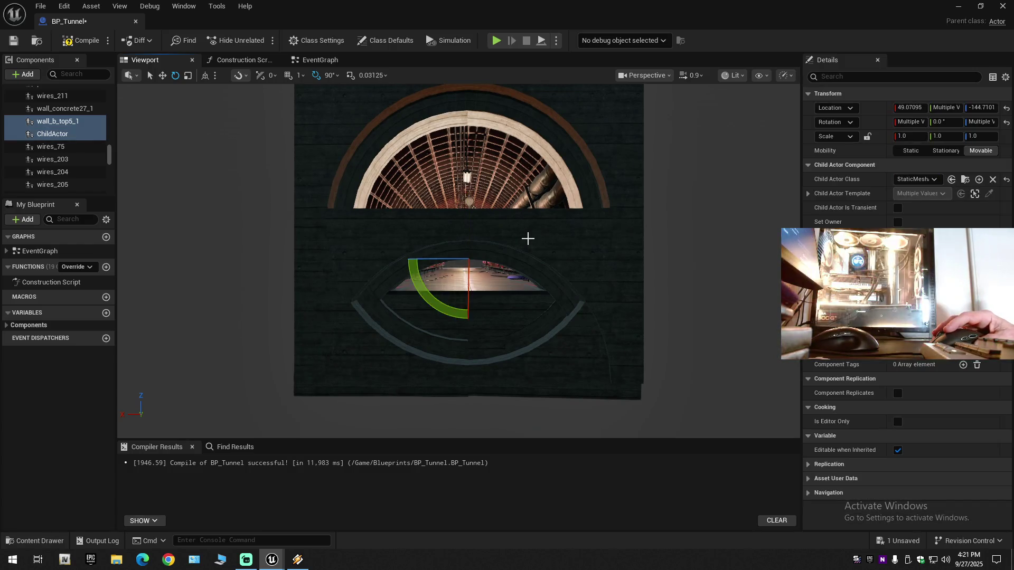
{"action": "mouse_move", "coordinate": [448, 310]}
{"action": "left_mouse_down"}
{"action": "mouse_move", "coordinate": [417, 278]}
{"action": "mouse_move", "coordinate": [420, 217]}
{"action": "left_mouse_up"}
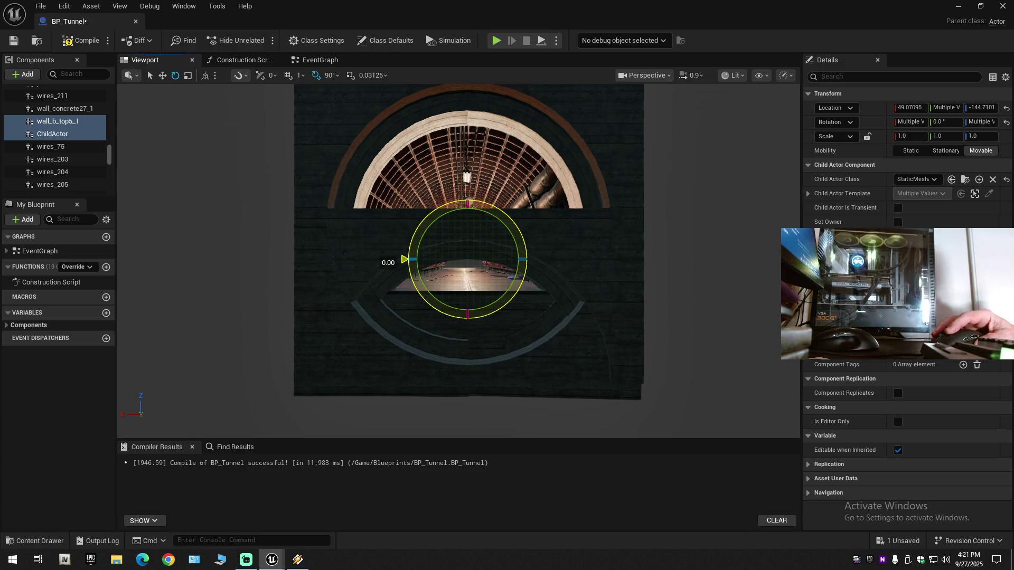
{"action": "left_click_drag", "start_coordinate": [472, 203], "coordinate": [472, 203]}
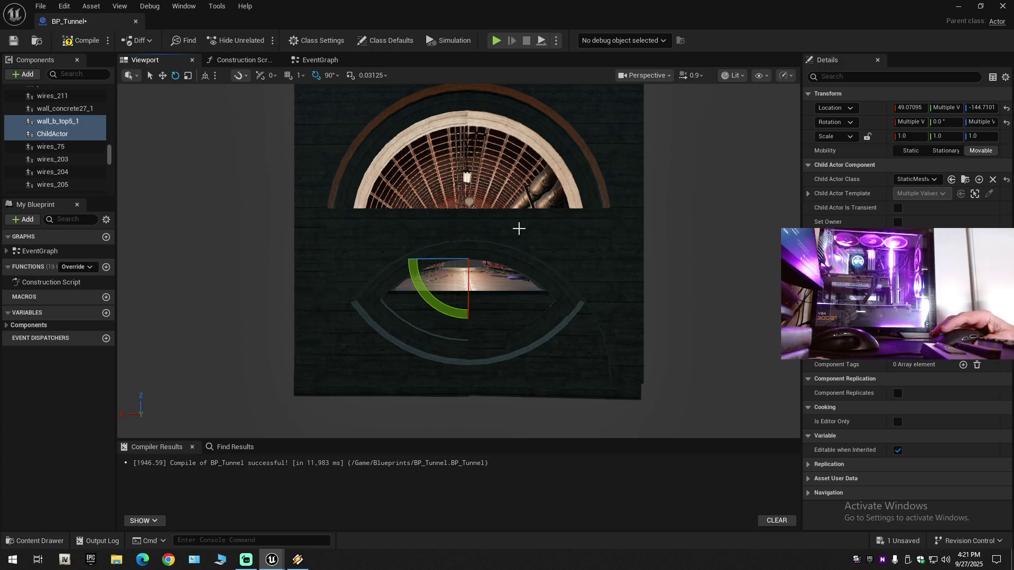
{"action": "scroll", "coordinate": [518, 226], "scroll_direction": "up", "scroll_amount": 3}
{"action": "left_click_drag", "start_coordinate": [499, 224], "coordinate": [499, 224]}
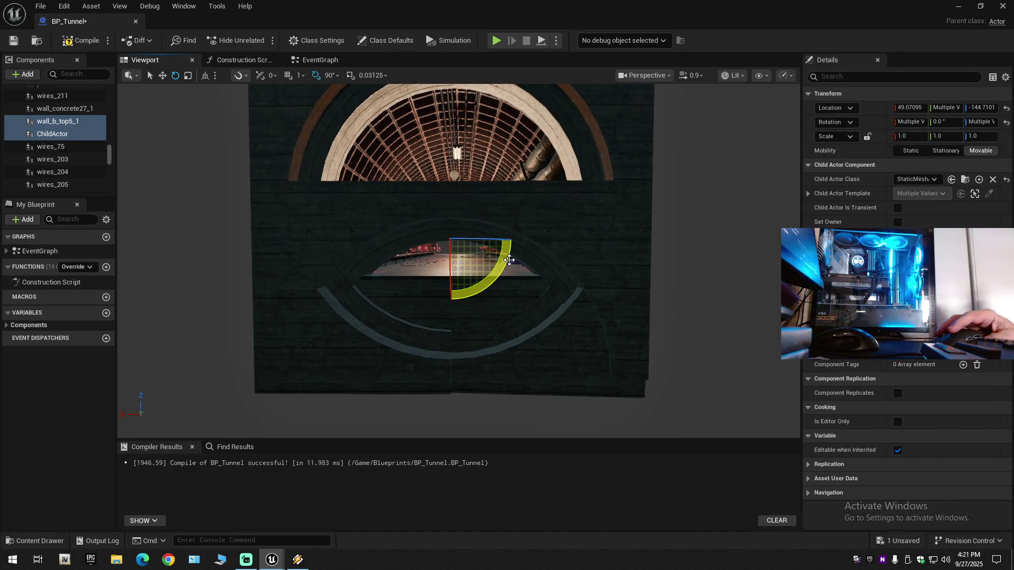
{"action": "mouse_move", "coordinate": [507, 250]}
{"action": "left_mouse_down"}
{"action": "mouse_move", "coordinate": [459, 288]}
{"action": "mouse_move", "coordinate": [421, 285]}
{"action": "left_mouse_up"}
Return to move mode and undo ChildActor's height changes, bringing it back to Z -126.365
{"action": "key", "text": "w"}
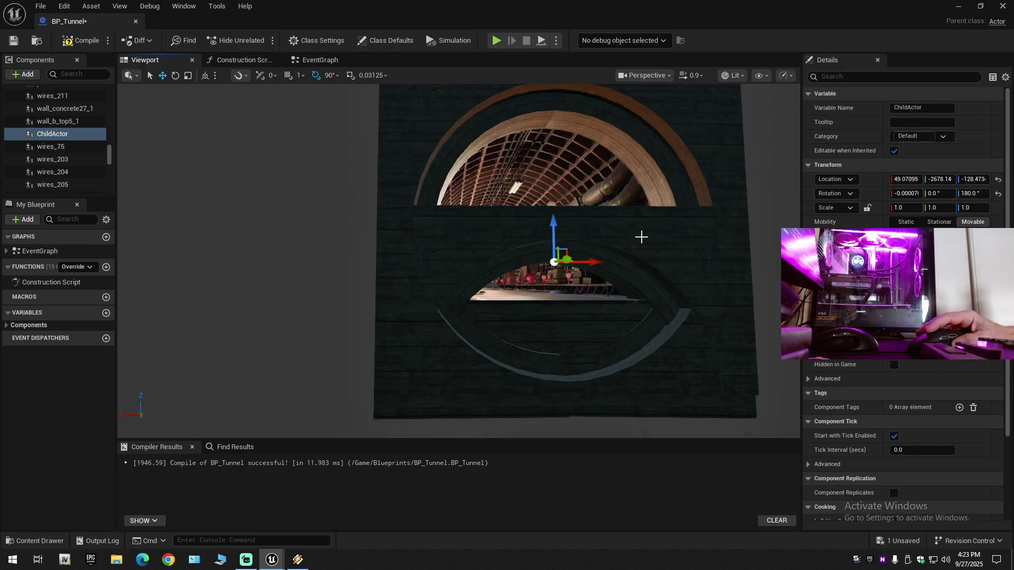
{"action": "left_click", "coordinate": [613, 234]}
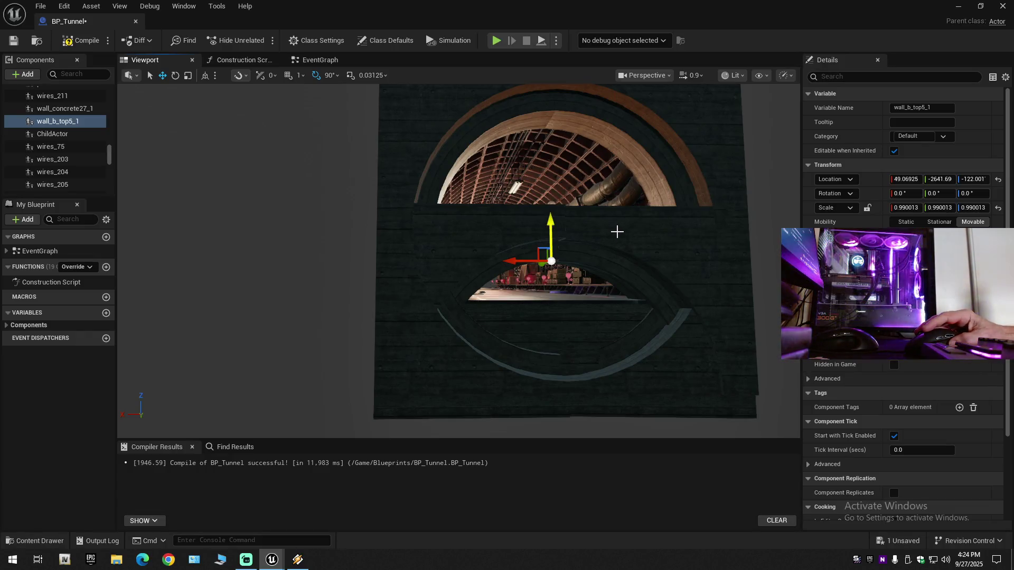
{"action": "key", "text": "ctrl+z"}
{"action": "key", "text": "ctrl+z"}
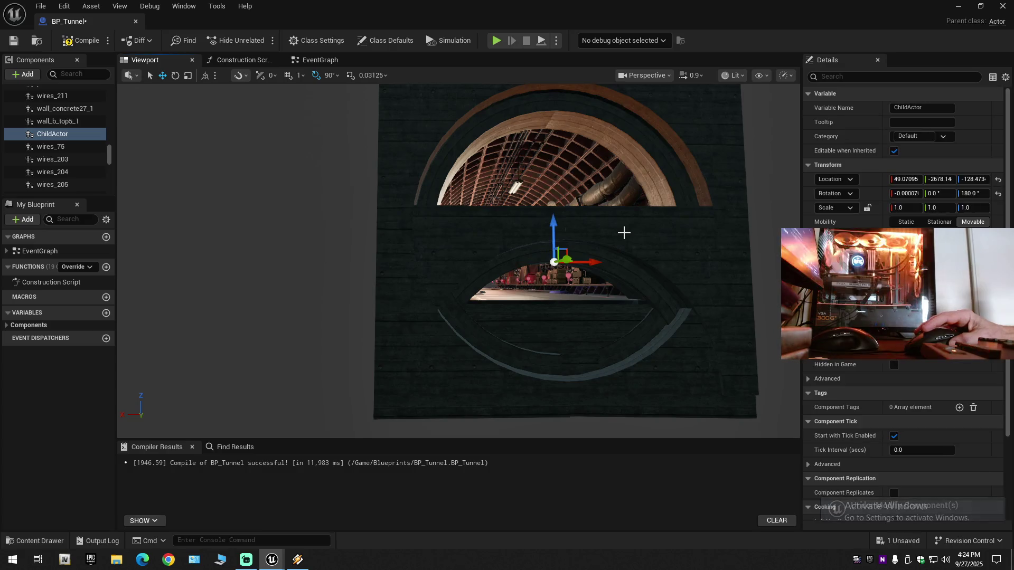
{"action": "left_click_drag", "start_coordinate": [551, 233], "coordinate": [552, 230]}
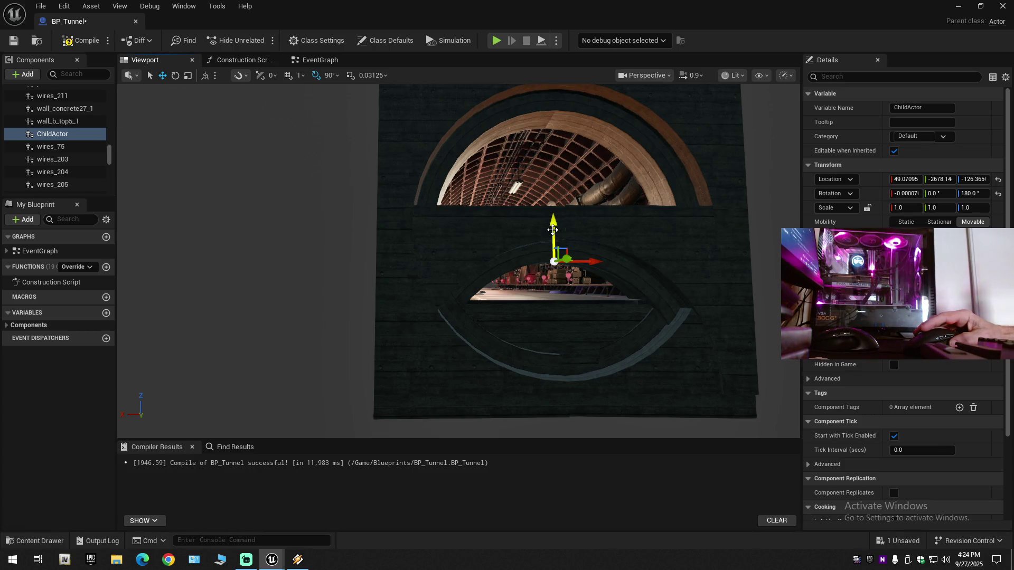
{"action": "left_click_drag", "start_coordinate": [553, 229], "coordinate": [553, 223]}
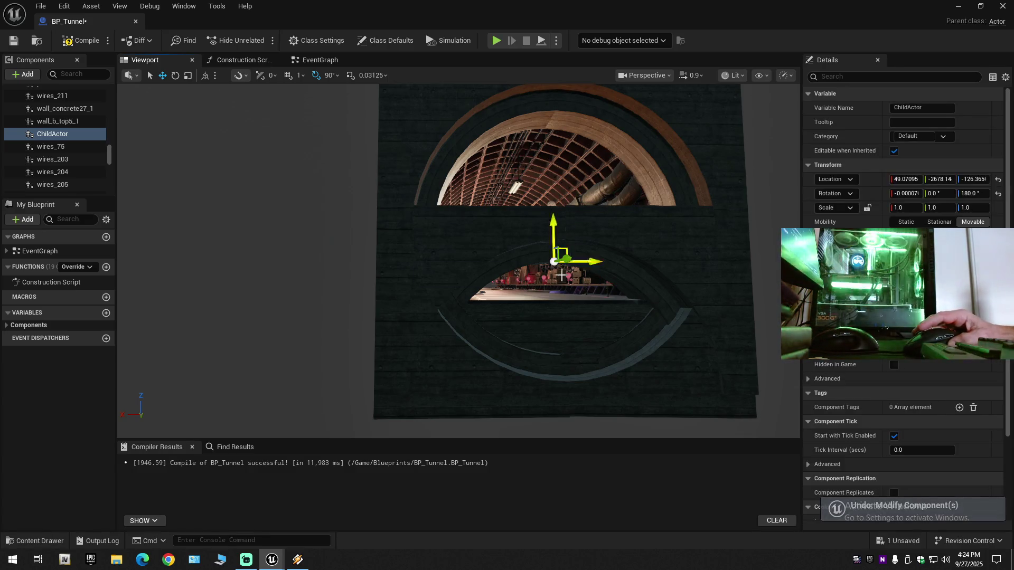
{"action": "key", "text": "ctrl+z"}
{"action": "scroll", "coordinate": [572, 234], "scroll_direction": "up", "scroll_amount": 5}
Undo further height changes until ChildActor is back at Z -144.71
{"action": "scroll", "coordinate": [458, 261], "scroll_direction": "down", "scroll_amount": 5}
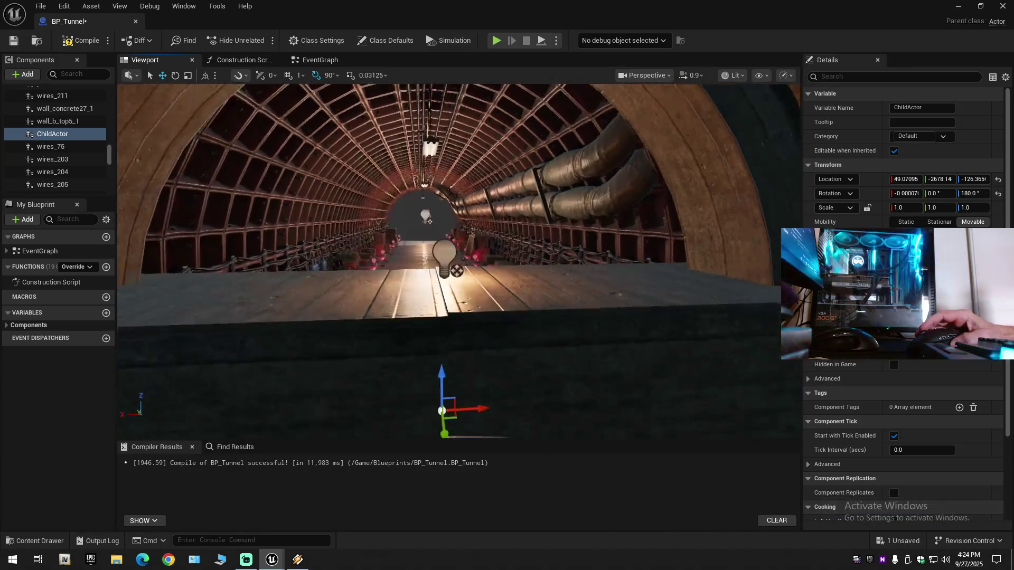
{"action": "scroll", "coordinate": [561, 284], "scroll_direction": "up", "scroll_amount": 2}
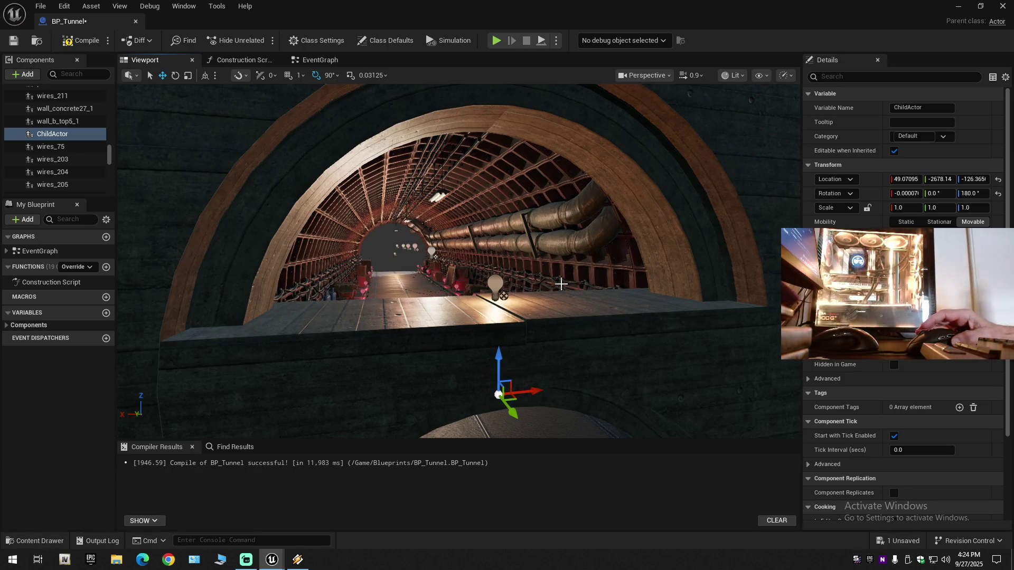
{"action": "key", "text": "ctrl+z"}
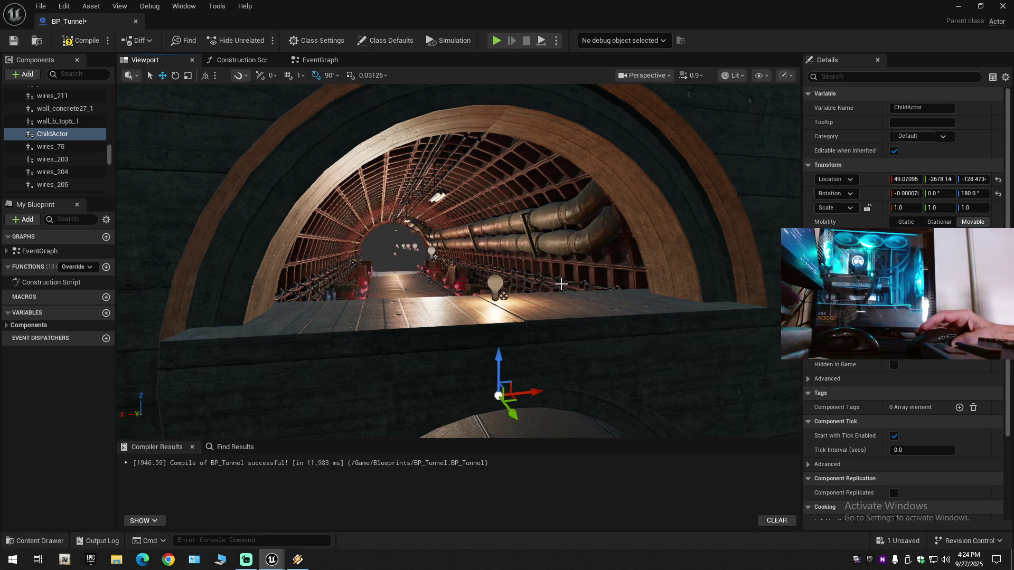
{"action": "key", "text": "ctrl+z"}
{"action": "scroll", "coordinate": [561, 284], "scroll_direction": "down", "scroll_amount": 3}
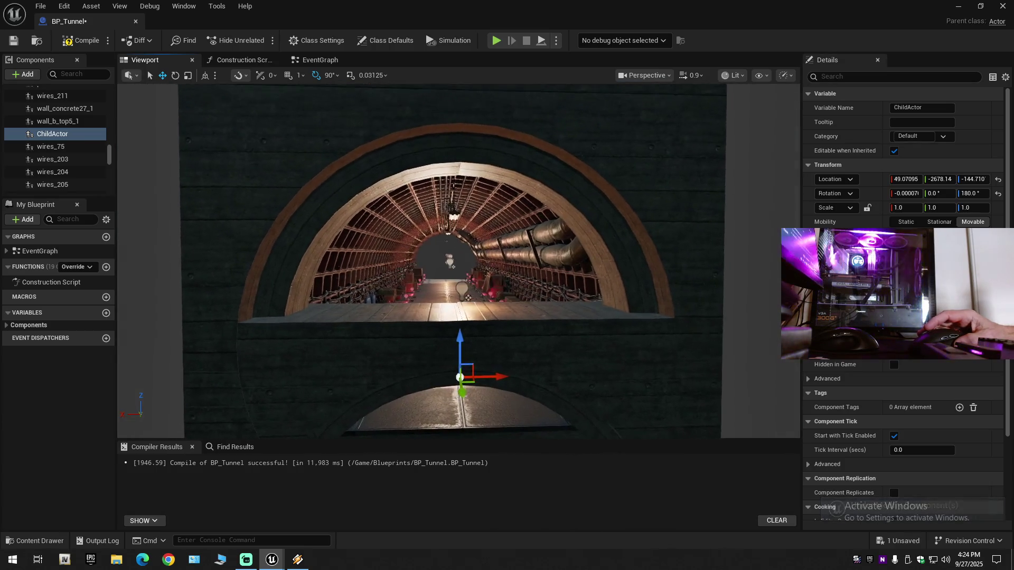
{"action": "scroll", "coordinate": [459, 270], "scroll_direction": "down", "scroll_amount": 3}
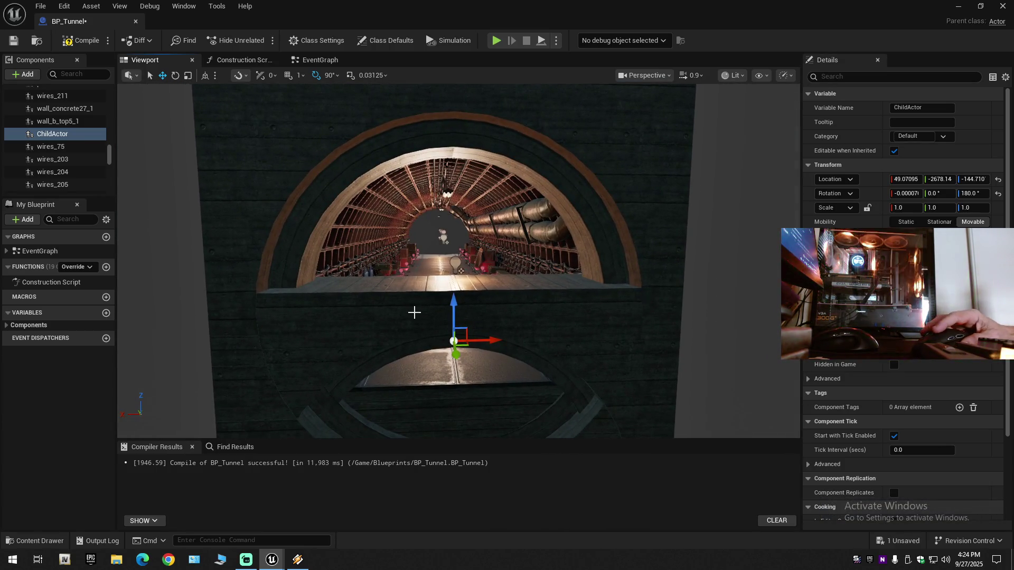
Reselect both pieces, test raising ChildActor with the Z arrow, and undo the raise
{"action": "left_click", "coordinate": [400, 300]}
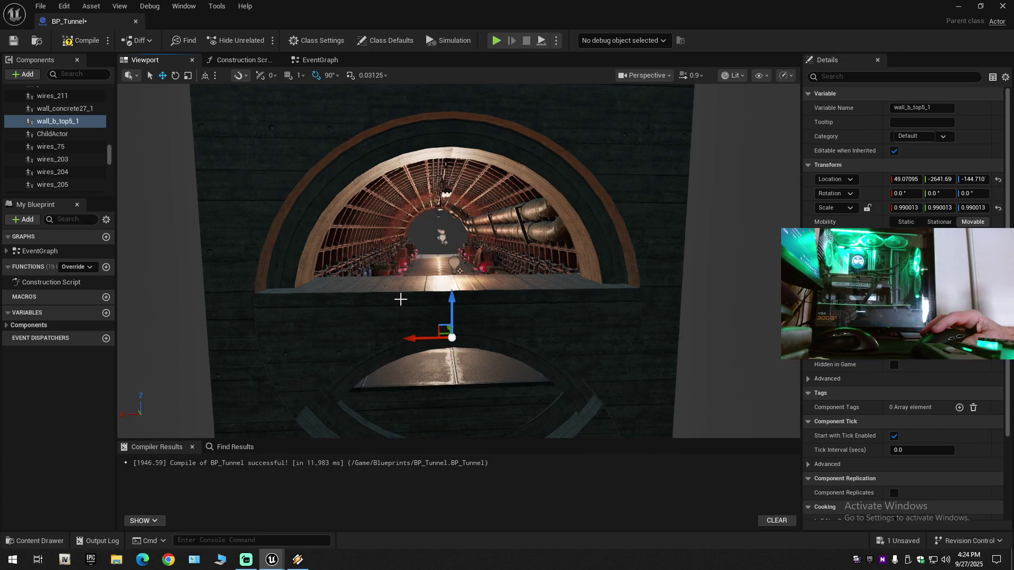
{"action": "left_click", "coordinate": [535, 301]}
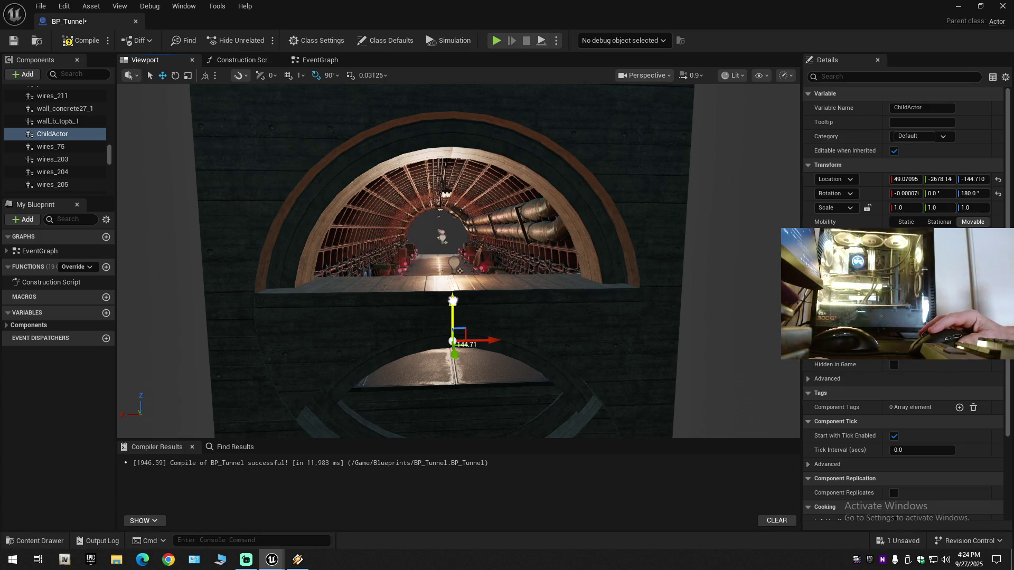
{"action": "left_click_drag", "start_coordinate": [452, 301], "coordinate": [452, 274]}
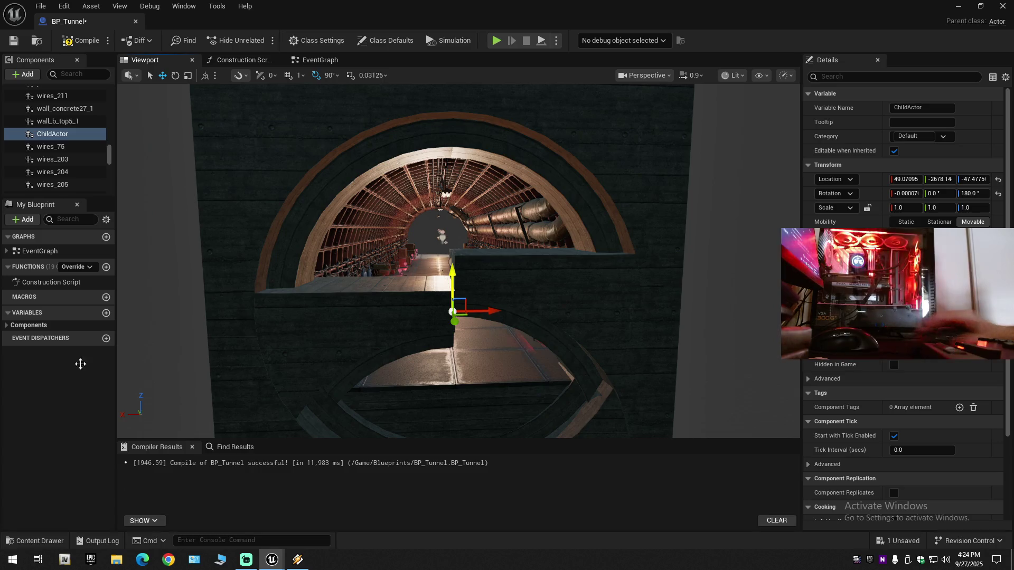
{"action": "key", "text": "ctrl+z"}
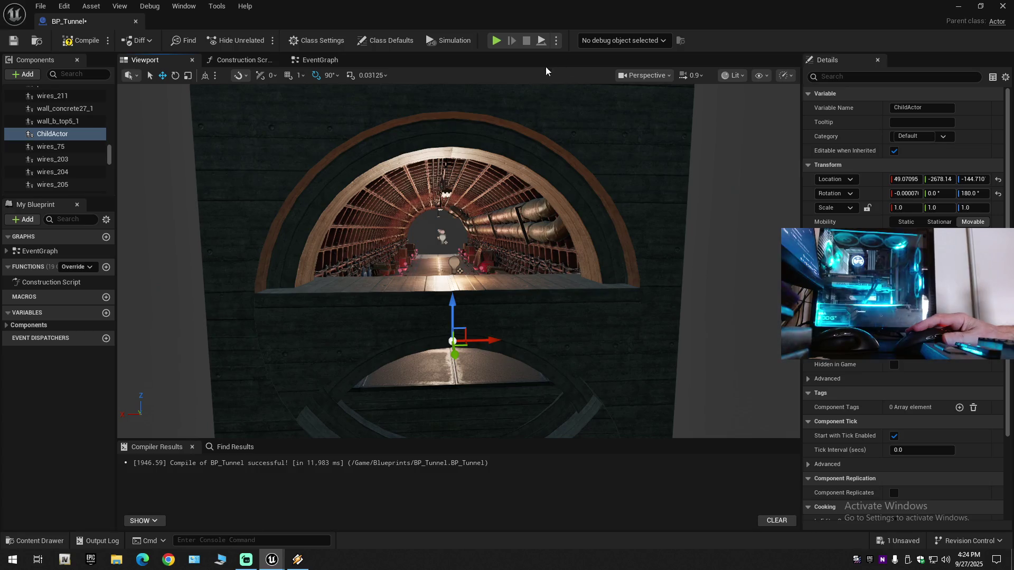
{"action": "left_click", "coordinate": [385, 308]}
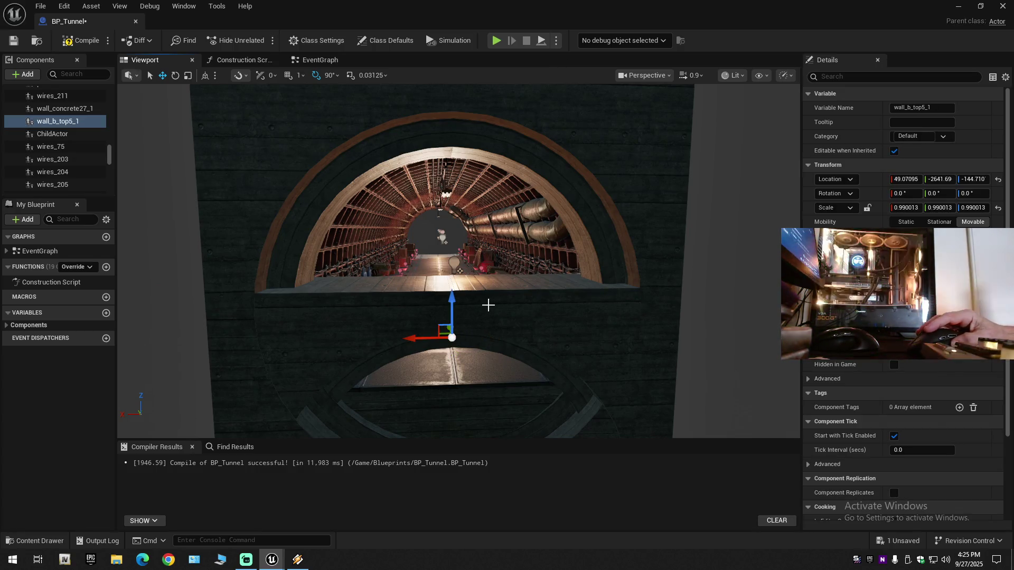
Raise wall_b_top5_1 and ChildActor together to Z 36.41, then try a 360° yaw and undo it
{"action": "left_click", "coordinate": [509, 307], "text": "ctrl"}
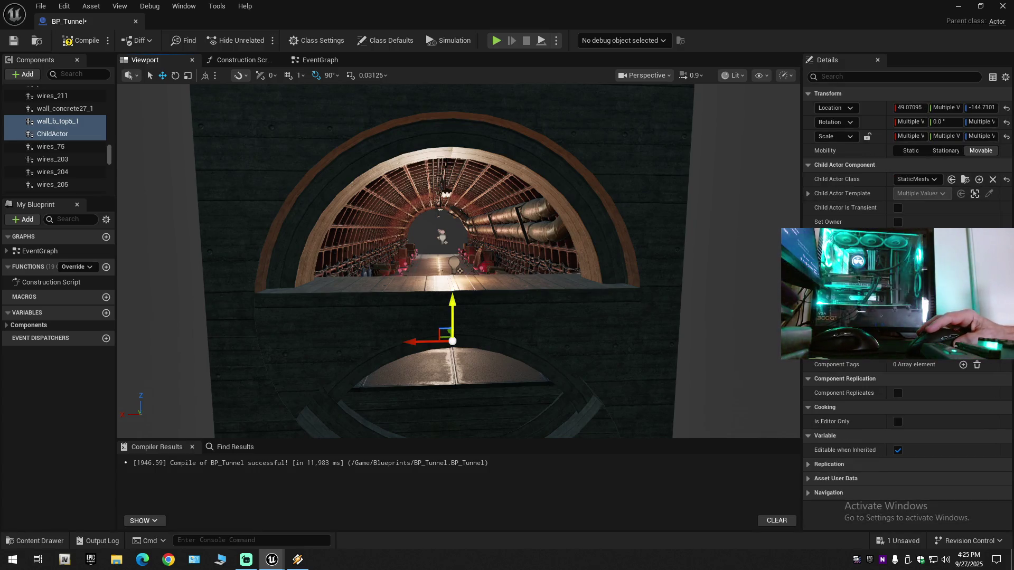
{"action": "left_click_drag", "start_coordinate": [452, 301], "coordinate": [452, 248]}
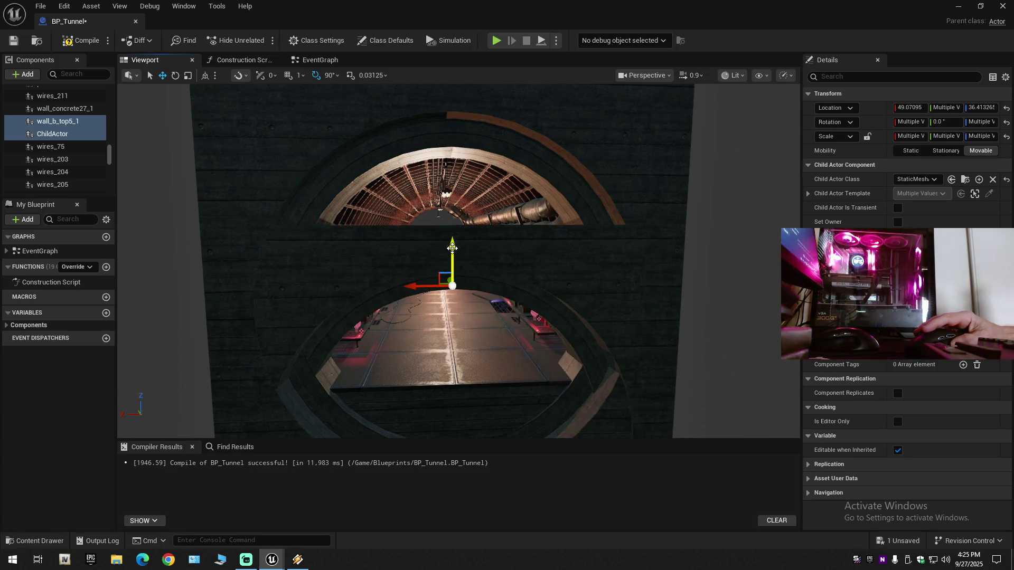
{"action": "left_click", "coordinate": [980, 122]}
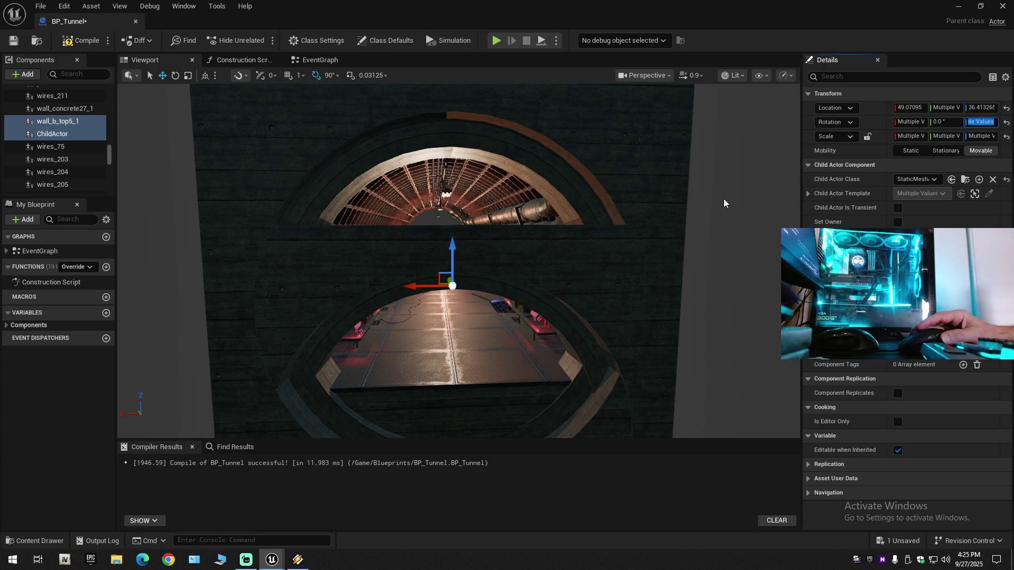
{"action": "type", "text": "90"}
{"action": "key", "text": "BackSpace"}
{"action": "key", "text": "BackSpace"}
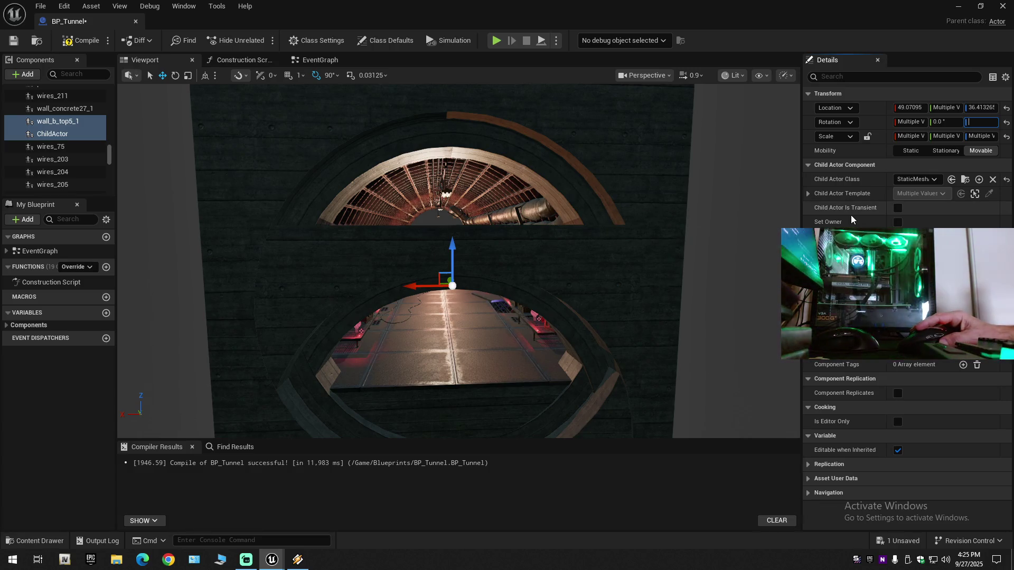
{"action": "type", "text": "360"}
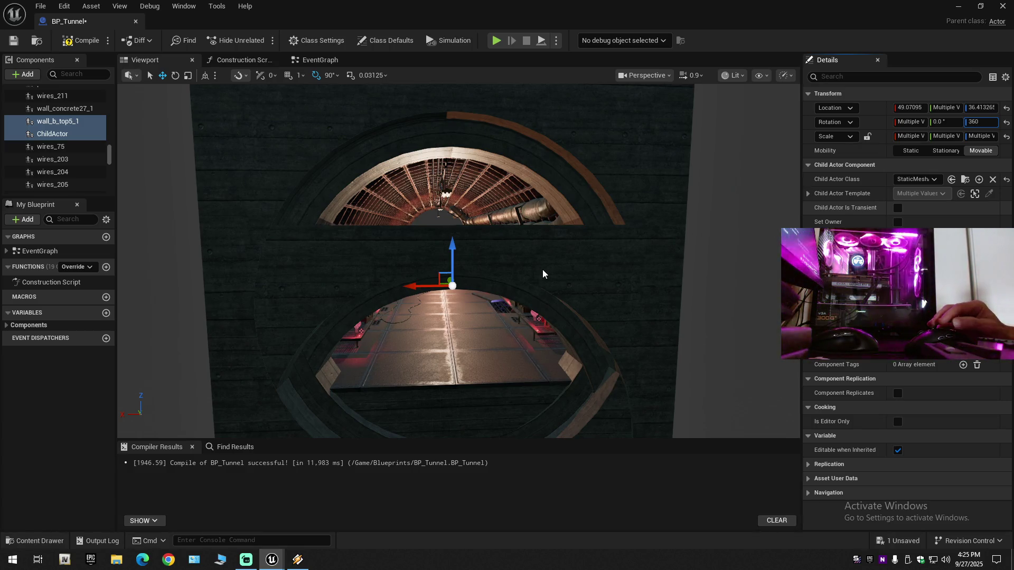
{"action": "key", "text": "Return"}
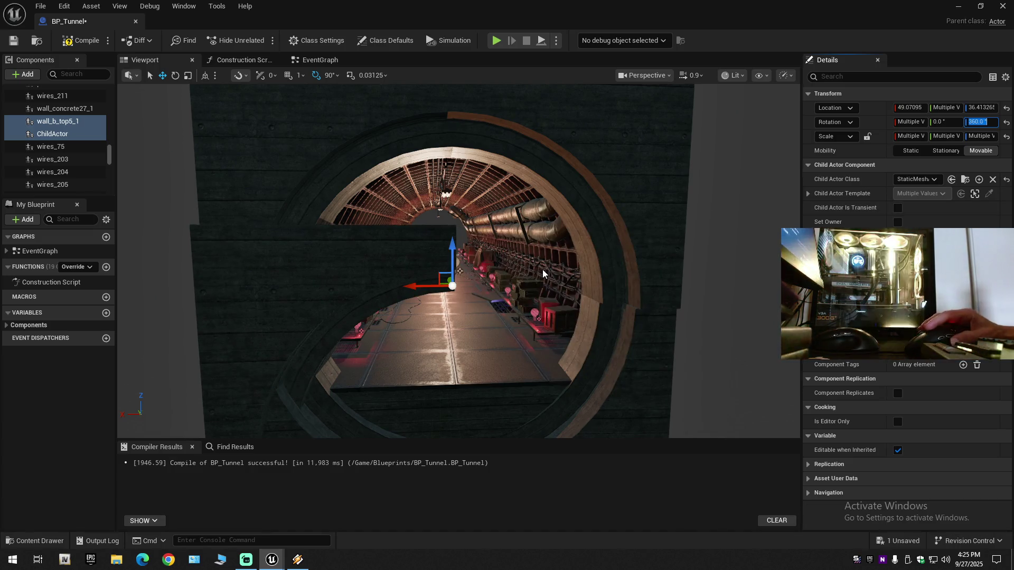
{"action": "left_click_drag", "start_coordinate": [477, 277], "coordinate": [479, 292]}
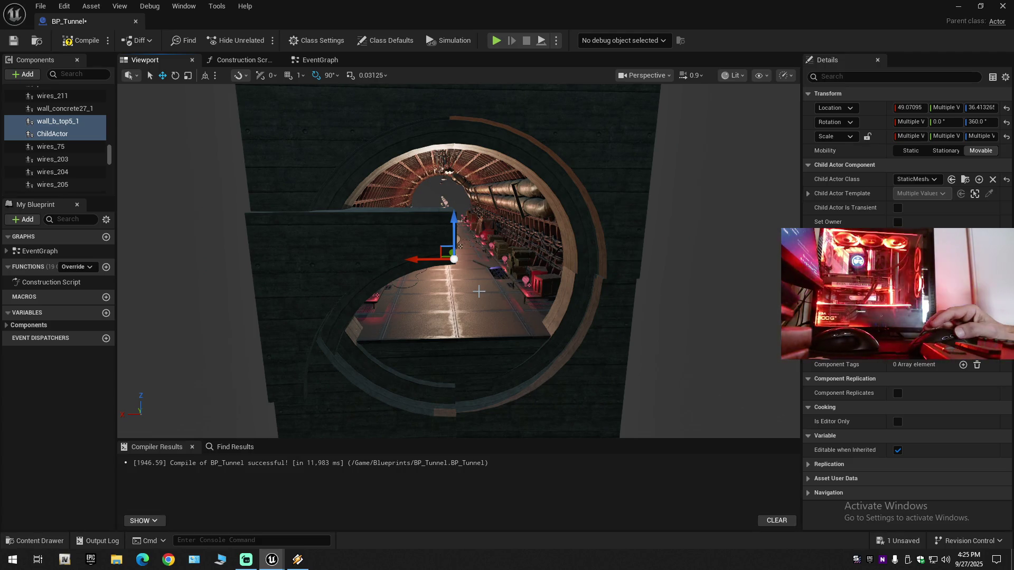
{"action": "key", "text": "ctrl+z"}
Try a 90° yaw on both pieces, inspect it, and undo back to the original rotation
{"action": "left_click", "coordinate": [984, 122]}
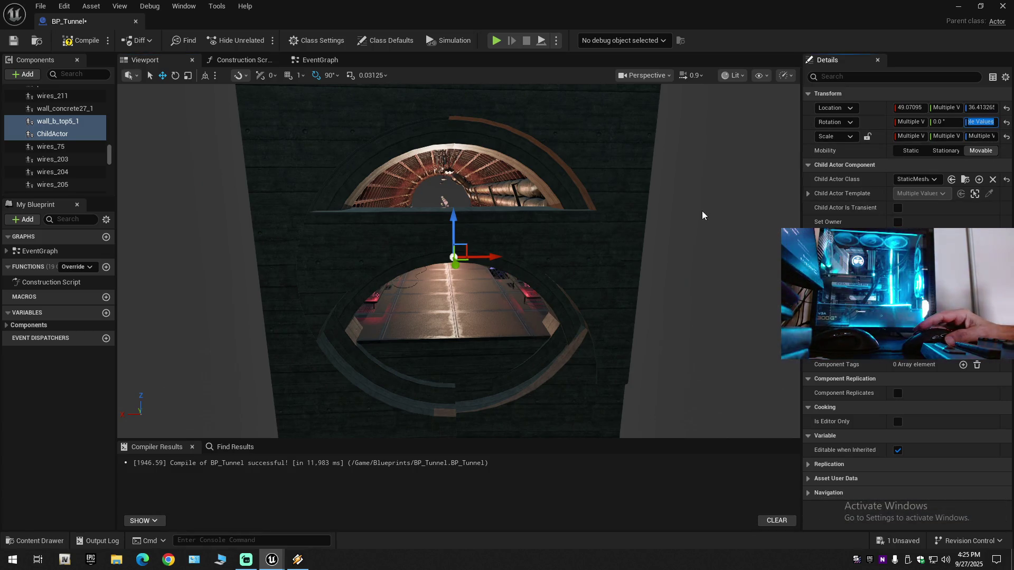
{"action": "type", "text": "90"}
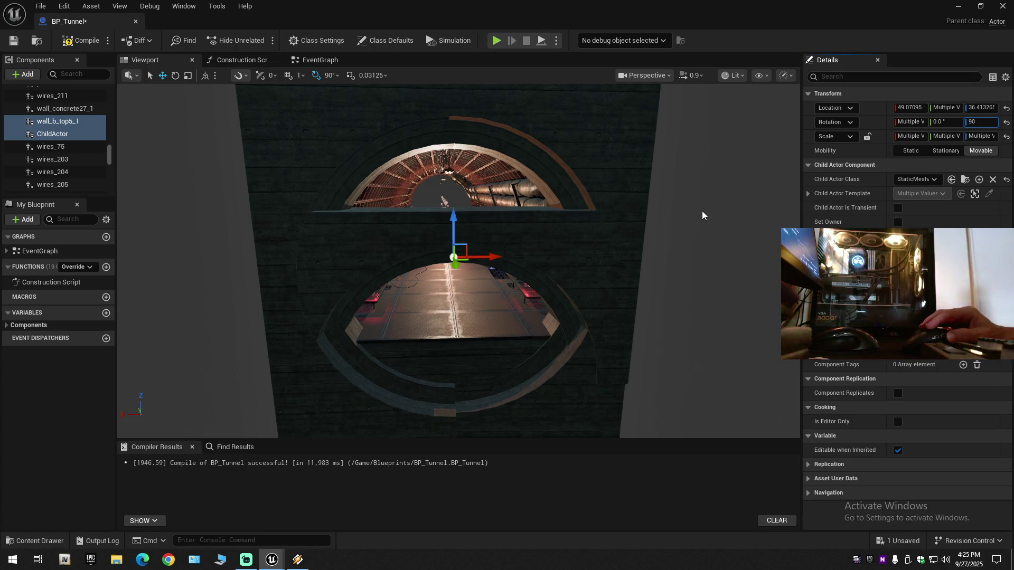
{"action": "key", "text": "Return"}
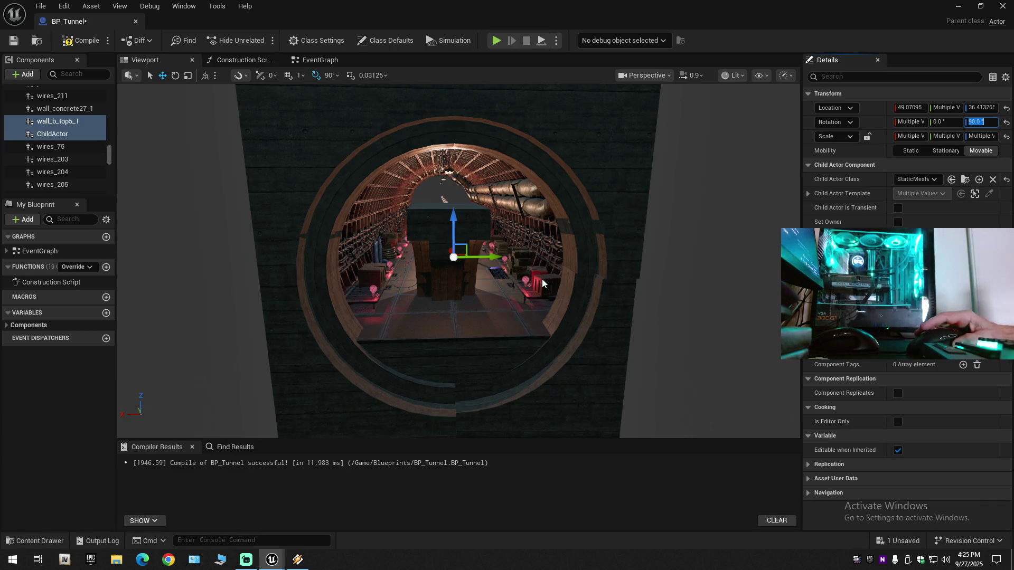
{"action": "mouse_move", "coordinate": [454, 264]}
{"action": "left_mouse_down"}
{"action": "mouse_move", "coordinate": [454, 285]}
{"action": "mouse_move", "coordinate": [391, 296]}
{"action": "mouse_move", "coordinate": [422, 264]}
{"action": "mouse_move", "coordinate": [430, 233]}
{"action": "mouse_move", "coordinate": [423, 304]}
{"action": "mouse_move", "coordinate": [353, 307]}
{"action": "left_mouse_up"}
{"action": "left_click_drag", "start_coordinate": [528, 317], "coordinate": [529, 279]}
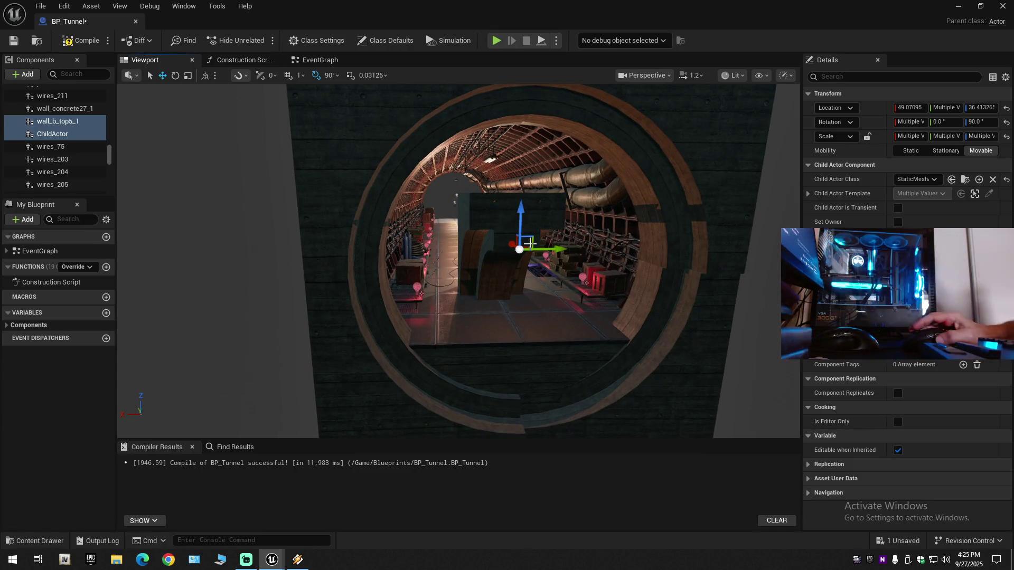
{"action": "key", "text": "ctrl+z"}
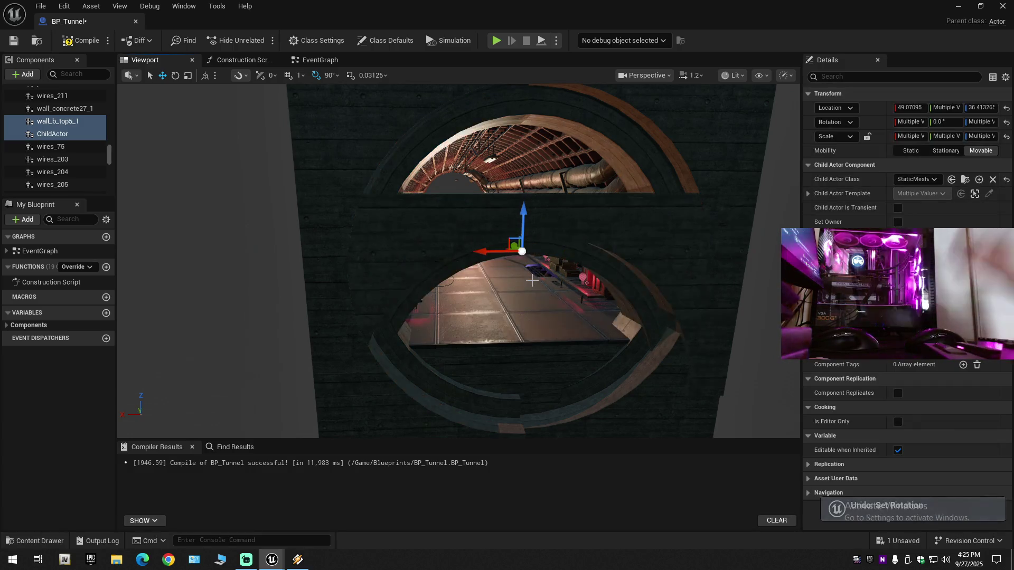
{"action": "key", "text": "ctrl+z"}
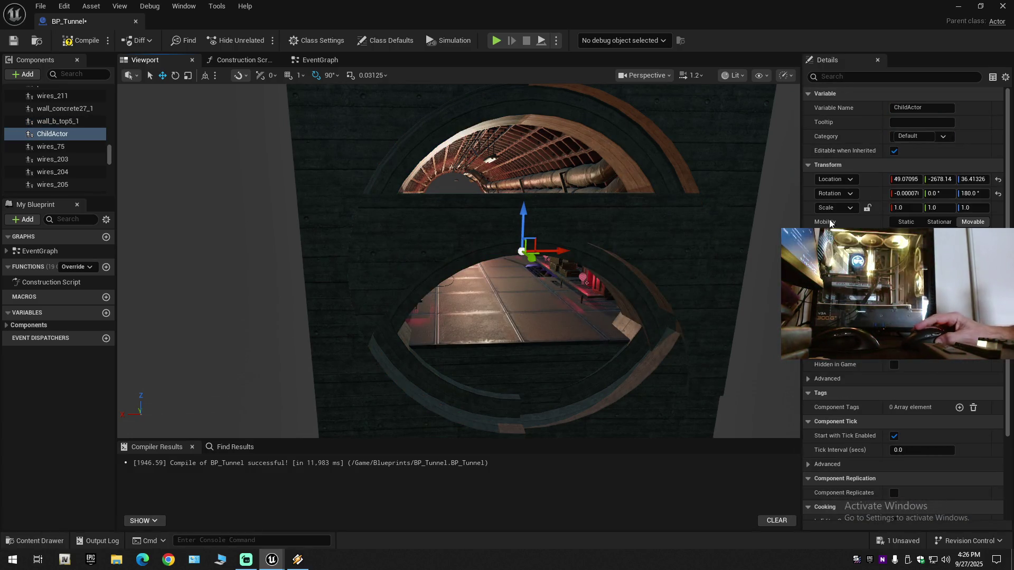
Try a 0° yaw on ChildActor, inspect it, and undo back to 180°
{"action": "left_click", "coordinate": [971, 193]}
{"action": "type", "text": "0"}
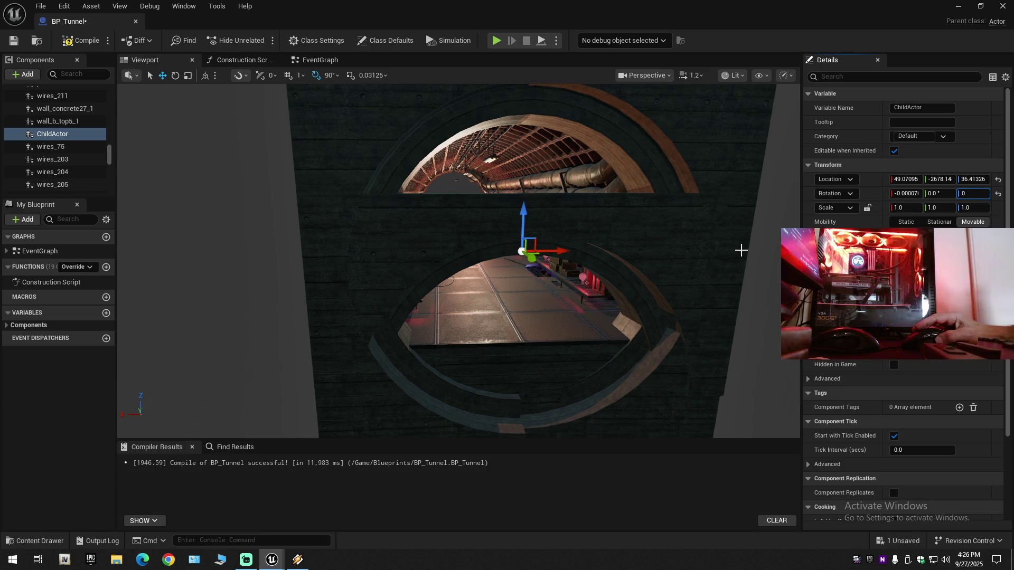
{"action": "key", "text": "Return"}
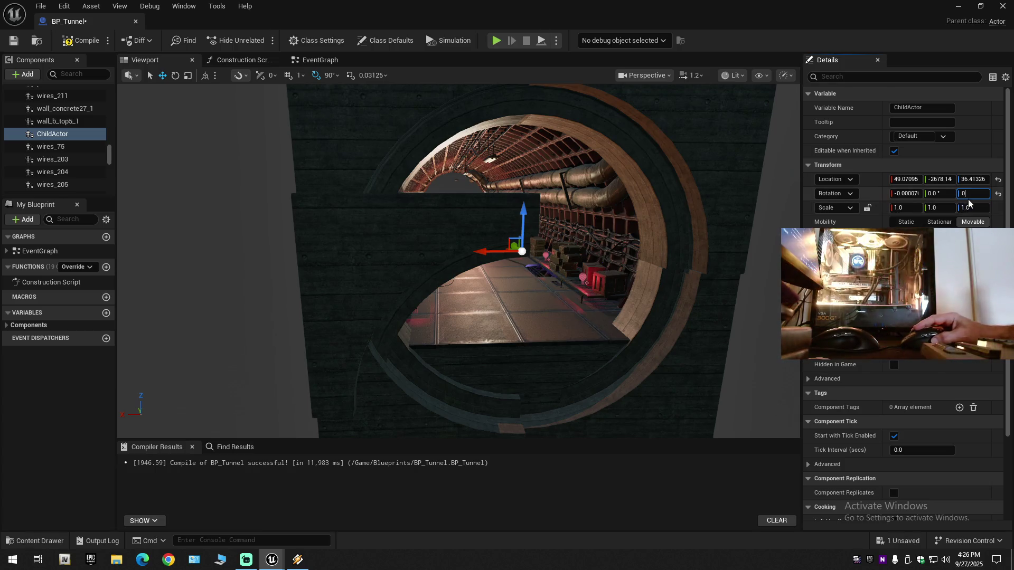
{"action": "key", "text": "Return"}
{"action": "left_click_drag", "start_coordinate": [740, 216], "coordinate": [676, 215]}
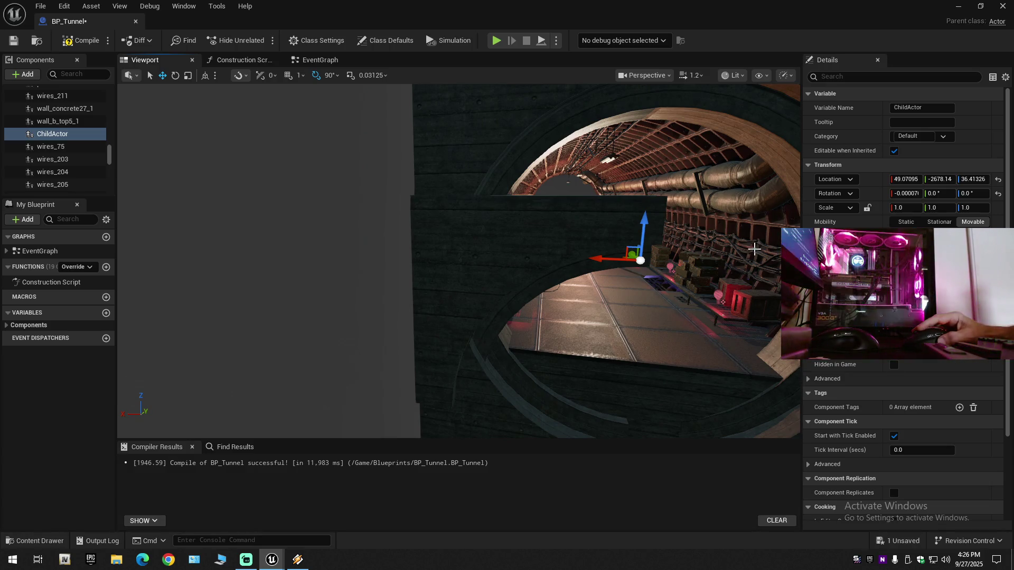
{"action": "key", "text": "ctrl+z"}
Try a -90° yaw on ChildActor, check it, and restore 180° with undo
{"action": "left_click", "coordinate": [973, 193]}
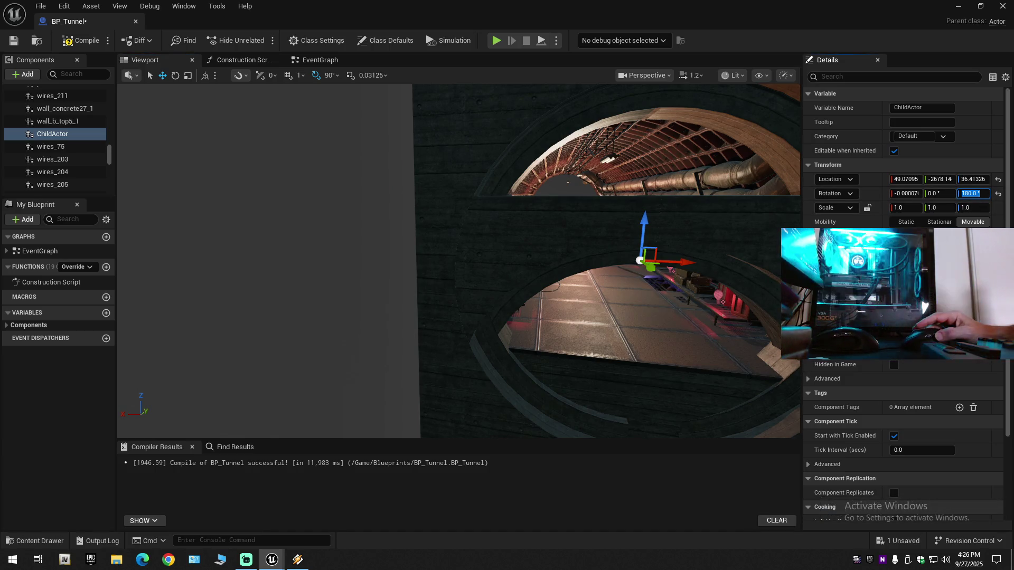
{"action": "type", "text": "-90"}
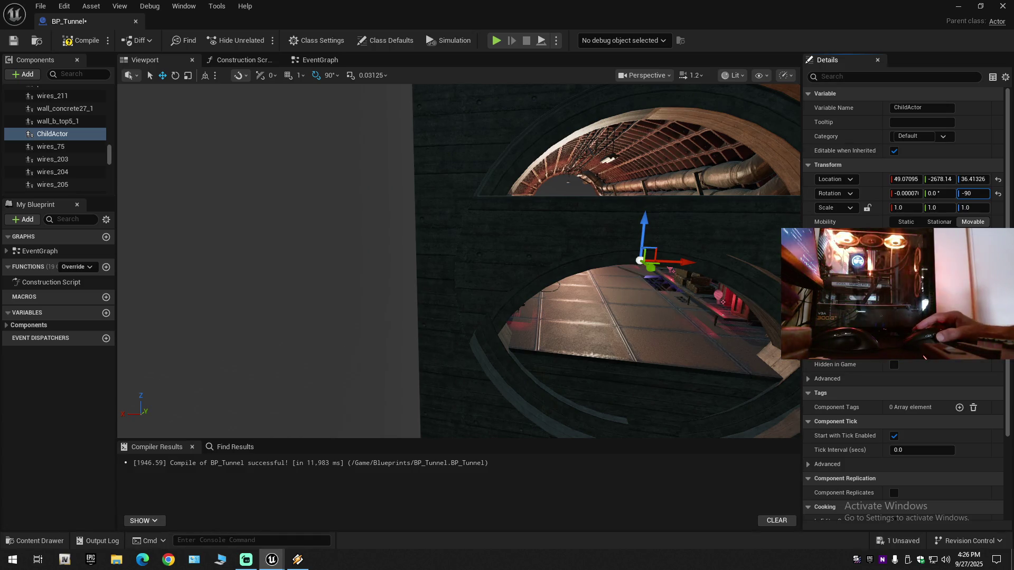
{"action": "key", "text": "Return"}
{"action": "mouse_move", "coordinate": [567, 296]}
{"action": "left_mouse_down"}
{"action": "mouse_move", "coordinate": [538, 301]}
{"action": "mouse_move", "coordinate": [567, 298]}
{"action": "left_mouse_up"}
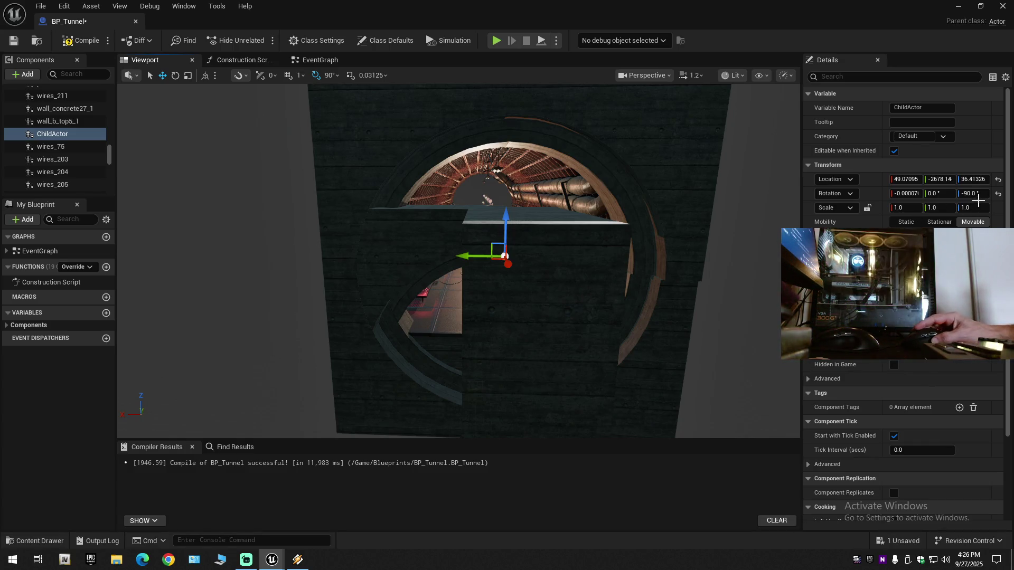
{"action": "key", "text": "ctrl+z"}
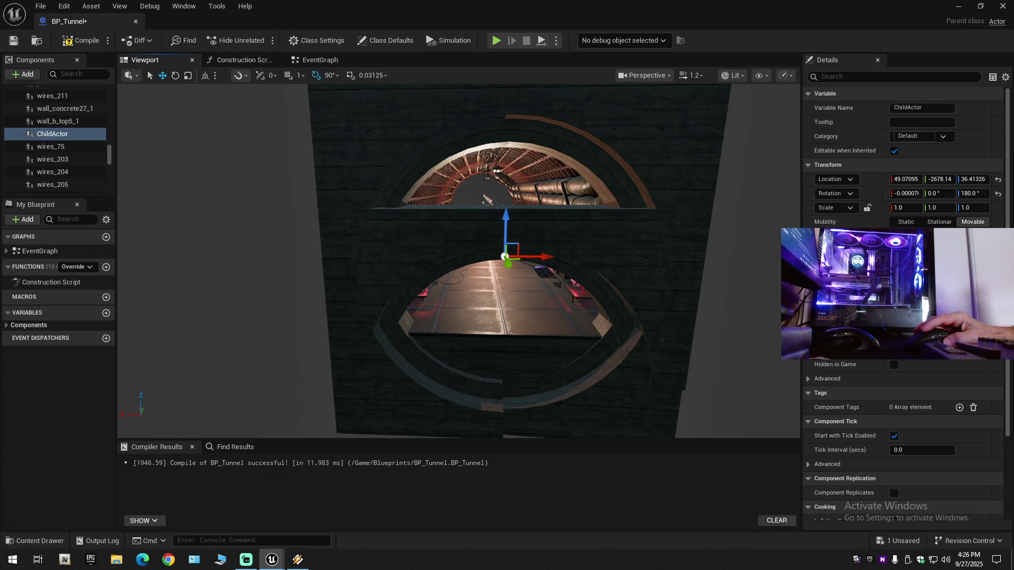
Select both pieces and test lowering ChildActor slightly, then undo it
{"action": "left_click", "coordinate": [473, 227]}
{"action": "left_click", "coordinate": [553, 230]}
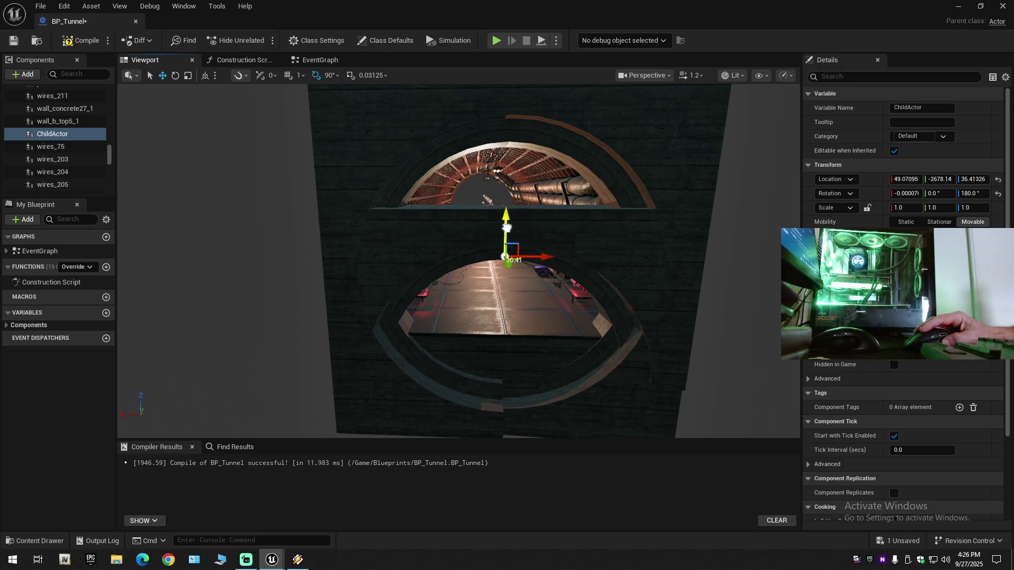
{"action": "left_click_drag", "start_coordinate": [507, 228], "coordinate": [506, 229]}
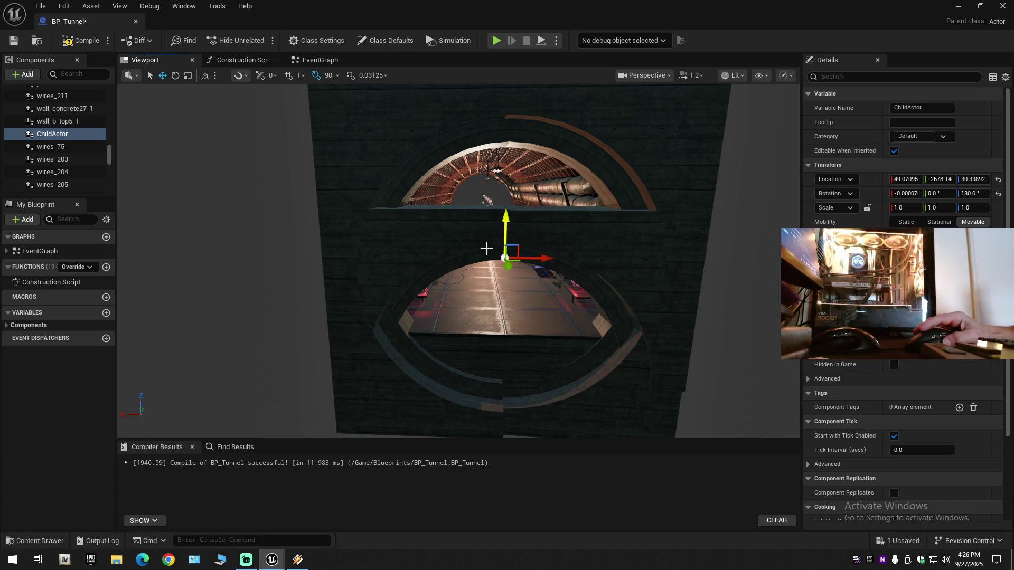
{"action": "key", "text": "ctrl+z"}
Lower wall_b_top5_1 to about Z 32.3, then to 24, and undo the extra drop
{"action": "left_click", "coordinate": [463, 242]}
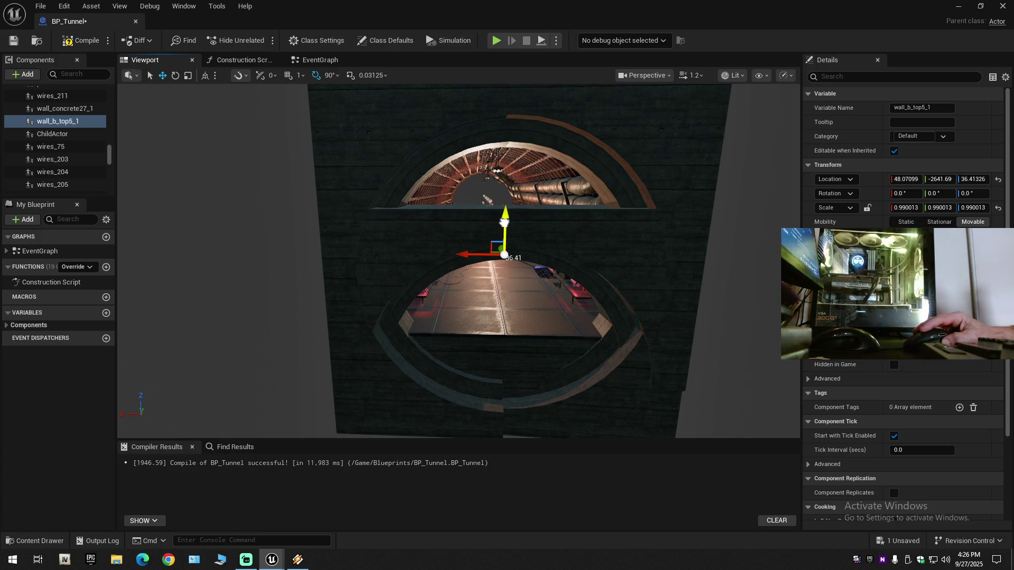
{"action": "left_click_drag", "start_coordinate": [504, 222], "coordinate": [505, 223]}
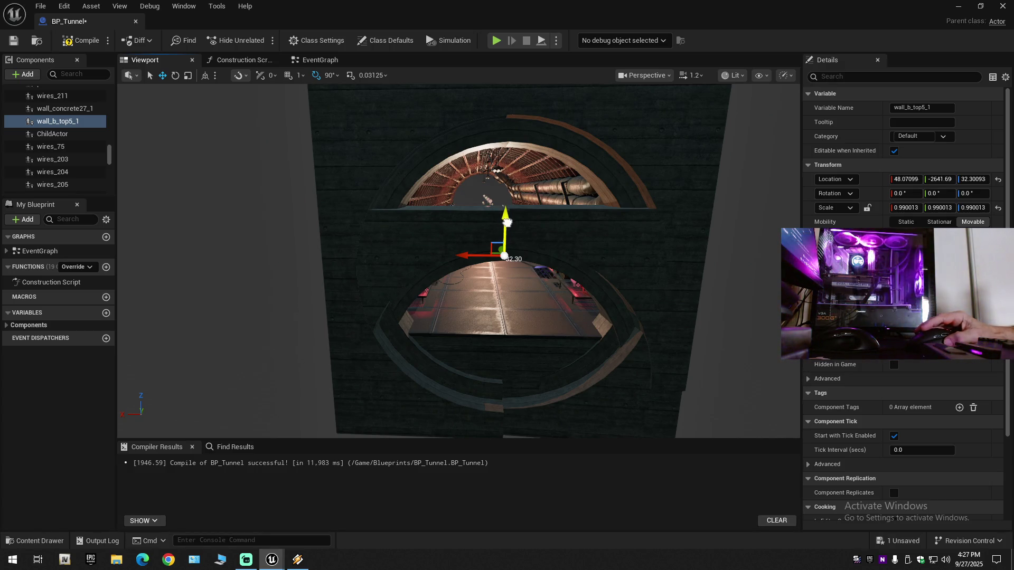
{"action": "left_click_drag", "start_coordinate": [507, 222], "coordinate": [507, 225]}
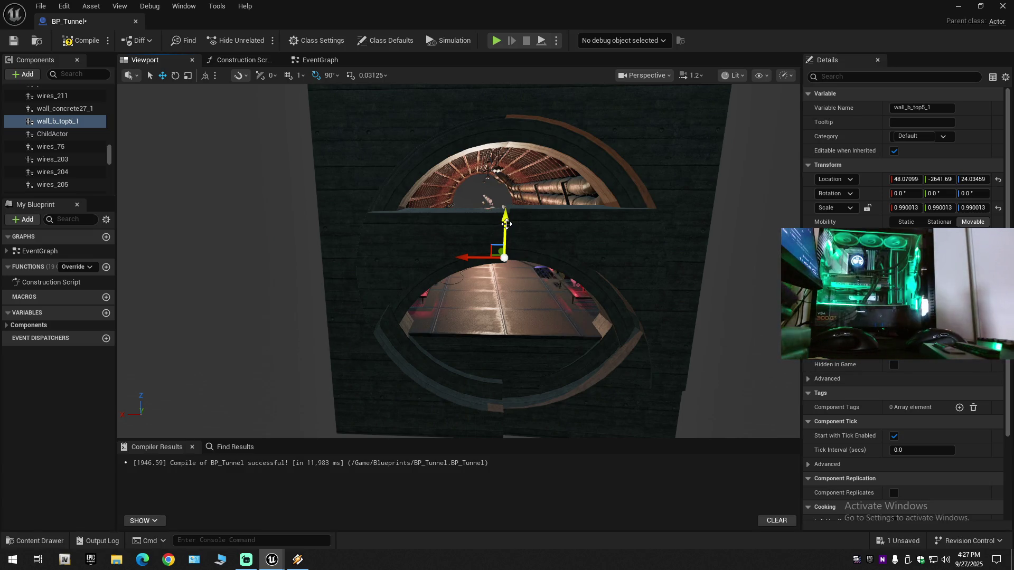
{"action": "key", "text": "ctrl+z"}
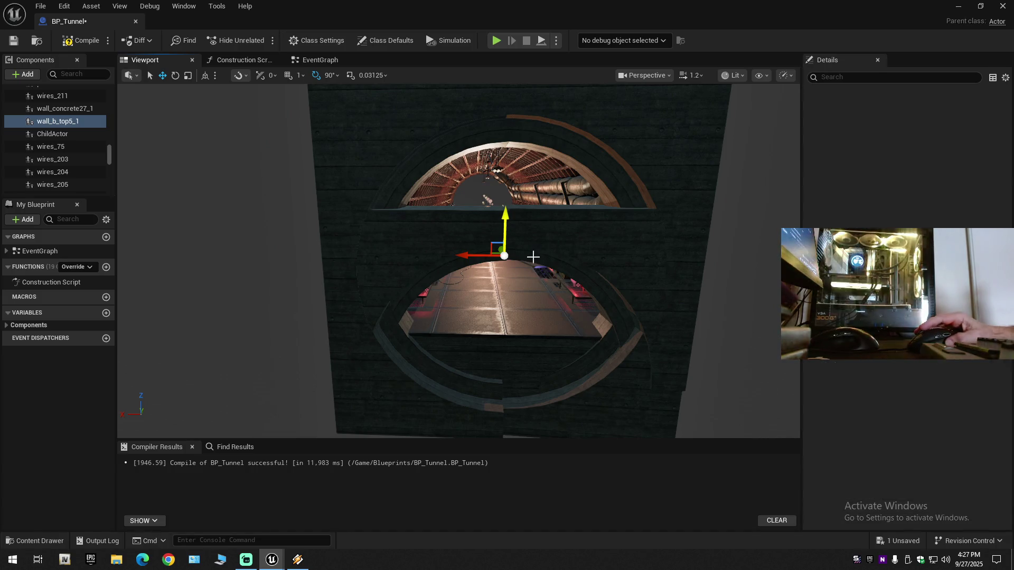
{"action": "scroll", "coordinate": [537, 254], "scroll_direction": "up", "scroll_amount": 5}
Undo the wall moves until wall_b_top5_1 returns to X 49.07, Z -144.71, and frame it
{"action": "scroll", "coordinate": [527, 261], "scroll_direction": "up", "scroll_amount": 3}
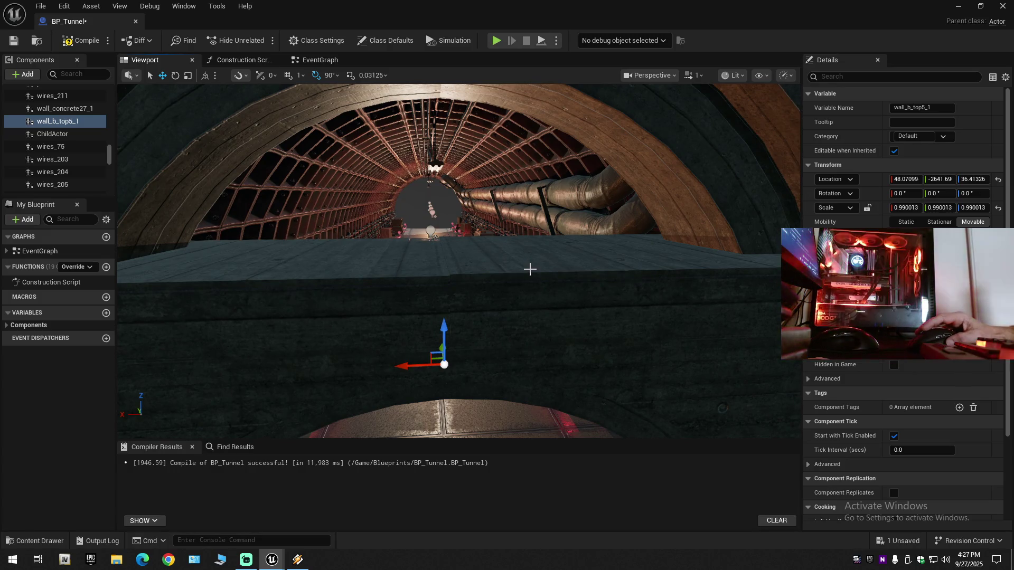
{"action": "key", "text": "ctrl+z"}
{"action": "scroll", "coordinate": [480, 267], "scroll_direction": "down", "scroll_amount": 1}
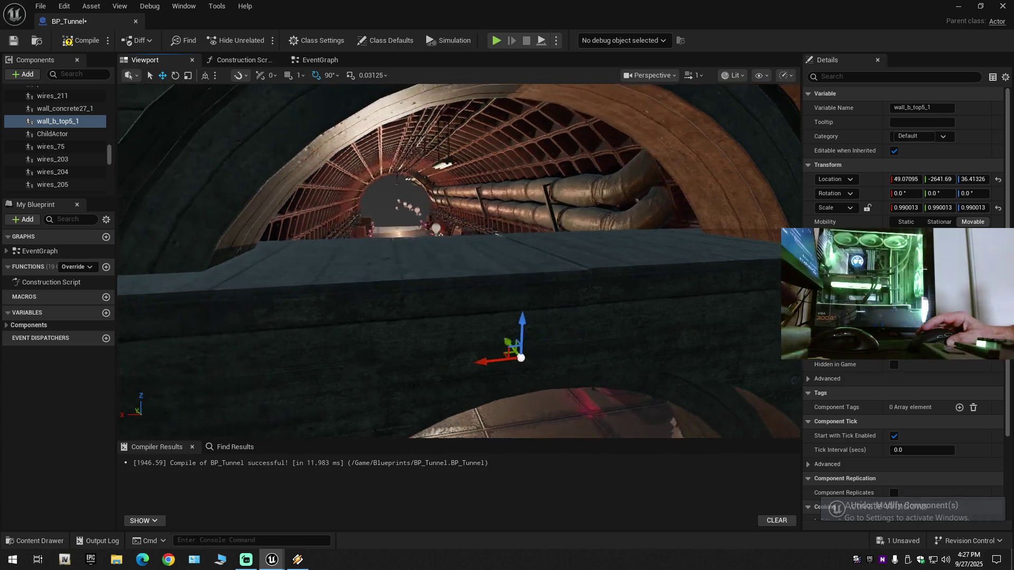
{"action": "left_click_drag", "start_coordinate": [490, 269], "coordinate": [490, 269]}
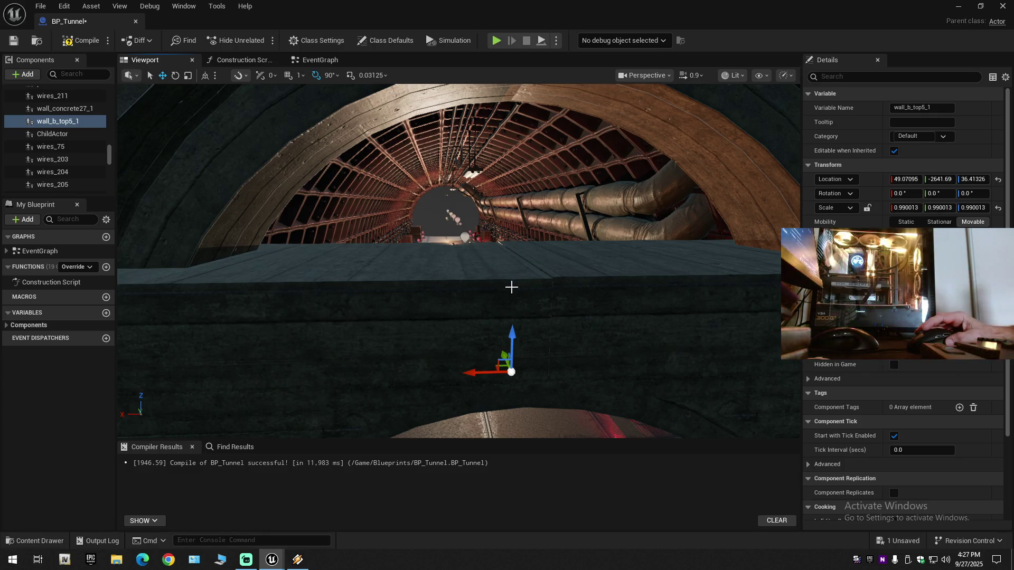
{"action": "key", "text": "ctrl+z"}
{"action": "key", "text": "f"}
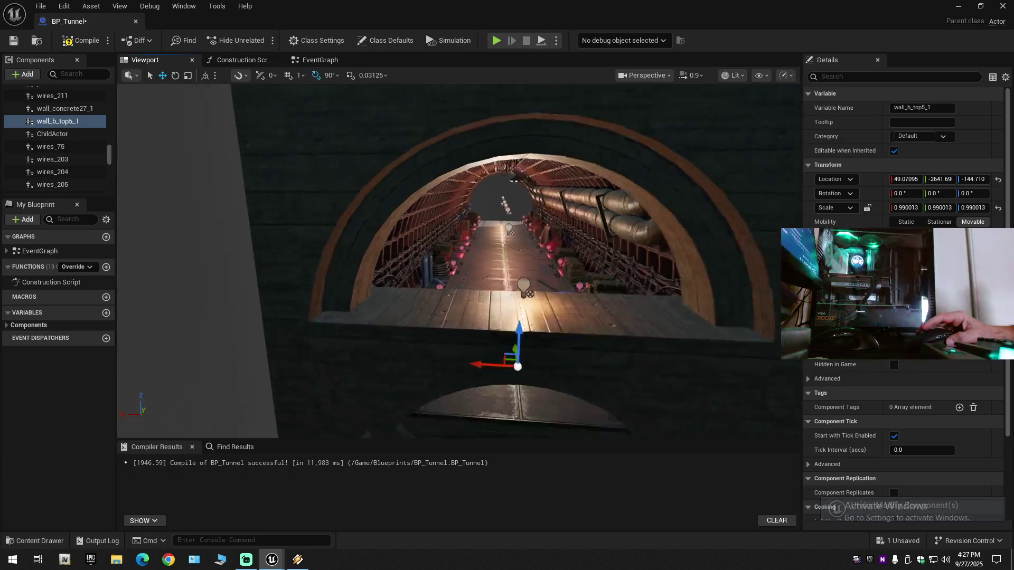
{"action": "scroll", "coordinate": [394, 269], "scroll_direction": "up", "scroll_amount": 1}
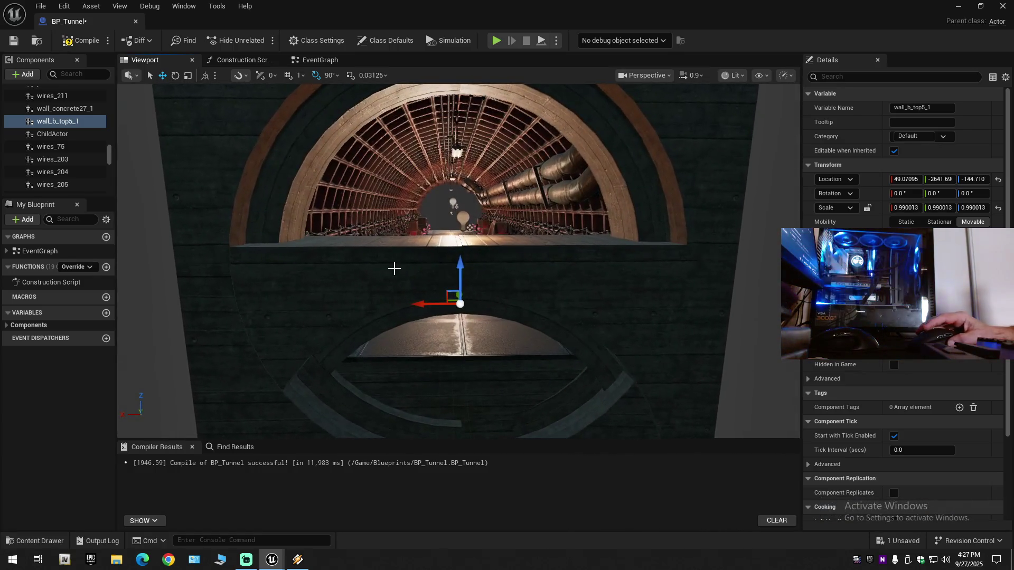
{"action": "left_click", "coordinate": [523, 267]}
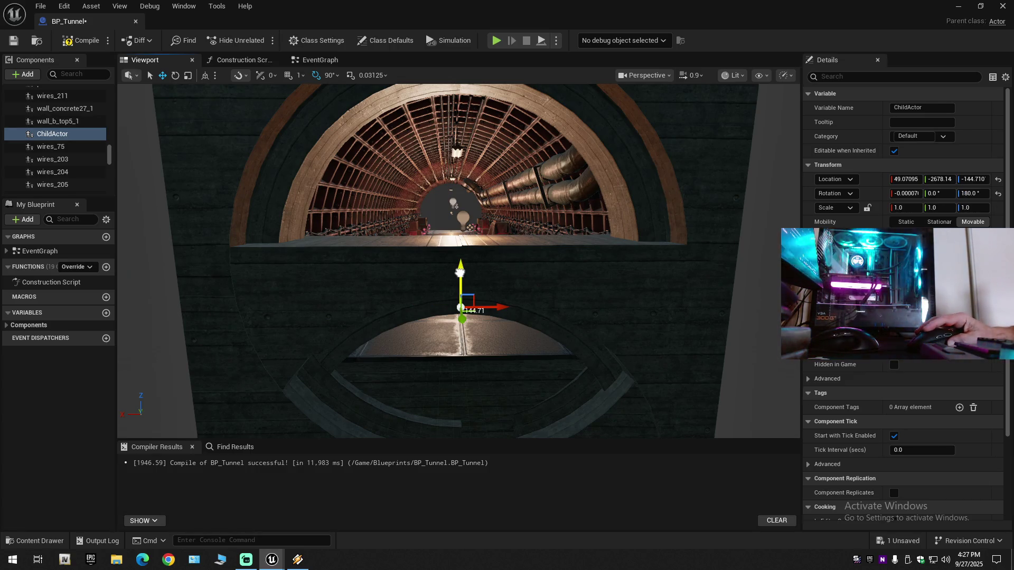
Nudge ChildActor upward, undo it, and reselect wall_b_top5_1 with ChildActor
{"action": "left_click_drag", "start_coordinate": [460, 272], "coordinate": [460, 271]}
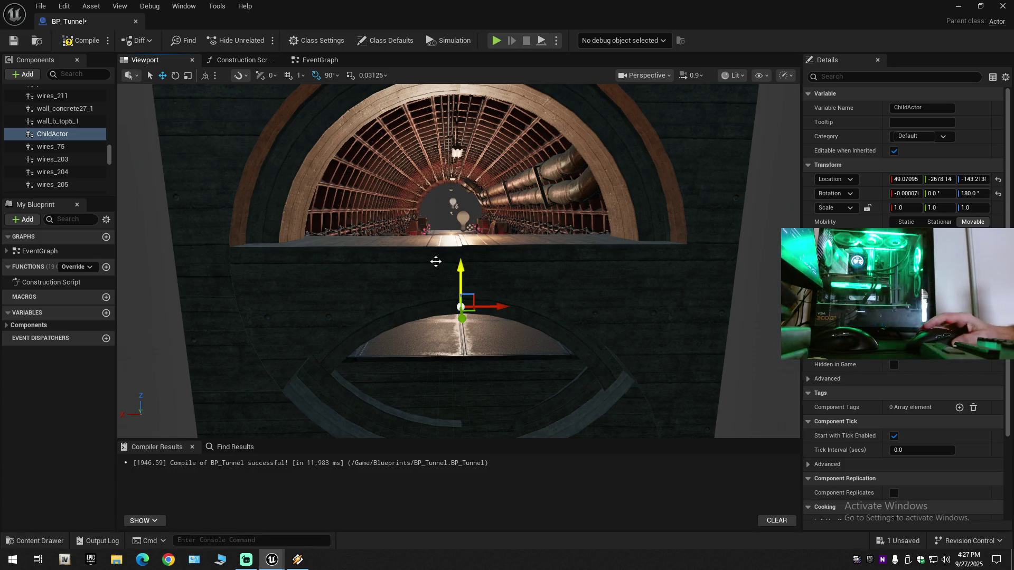
{"action": "key", "text": "ctrl+z"}
{"action": "left_click", "coordinate": [416, 278]}
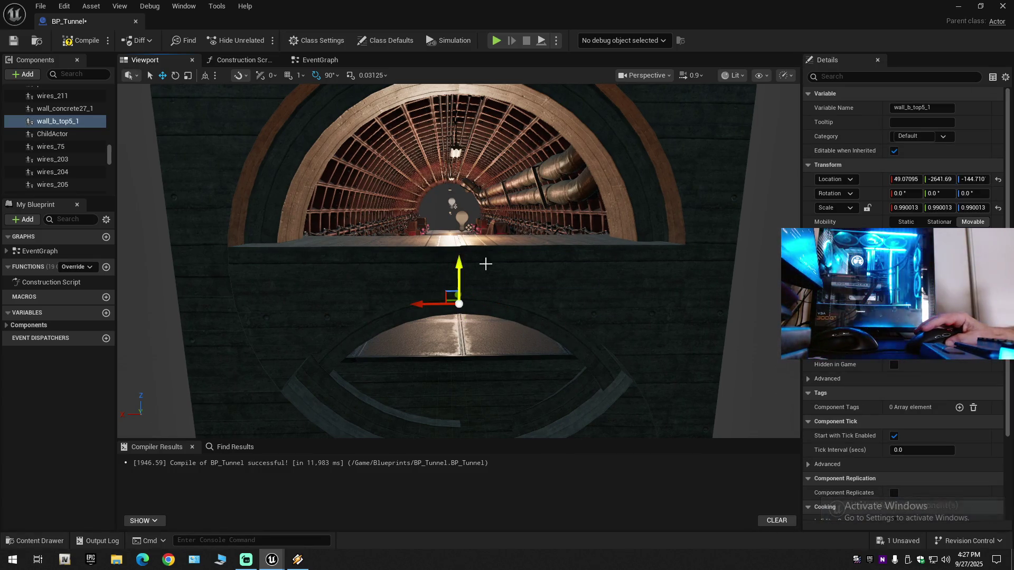
{"action": "left_click", "coordinate": [512, 264]}
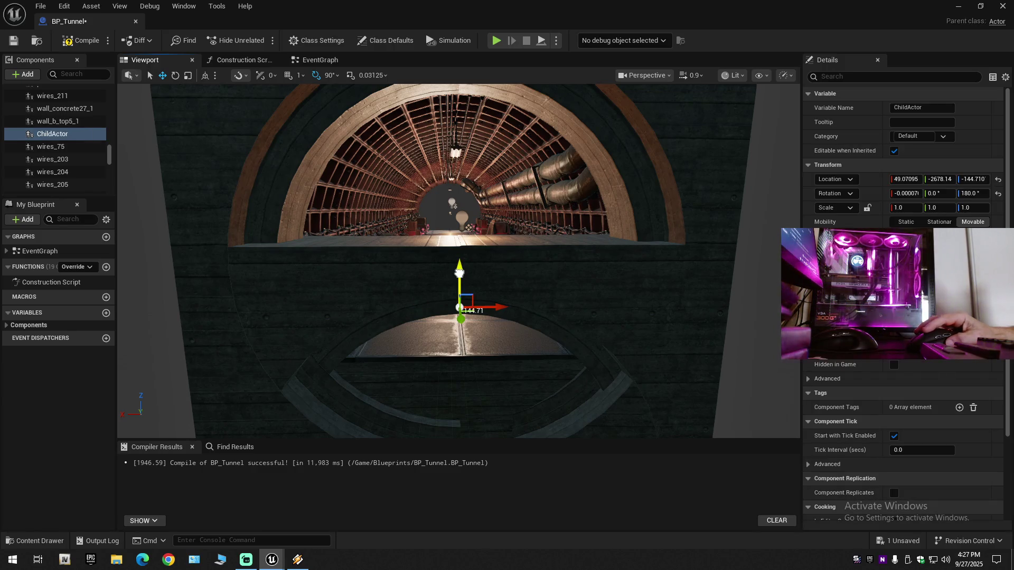
Undo a trial raise of ChildActor to Z -137 and begin editing both pieces' shared yaw
{"action": "left_click_drag", "start_coordinate": [459, 273], "coordinate": [459, 270]}
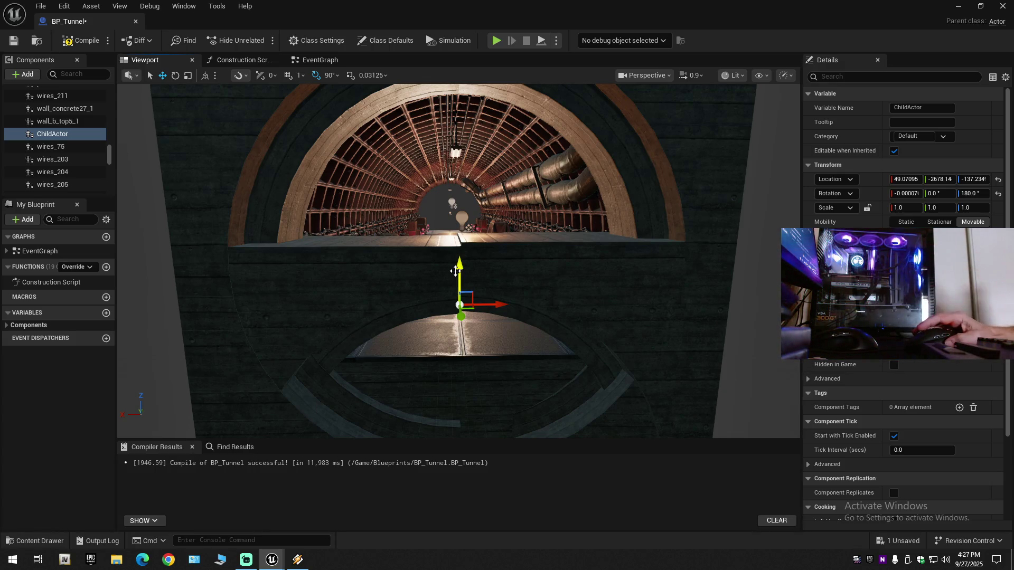
{"action": "key", "text": "ctrl+z"}
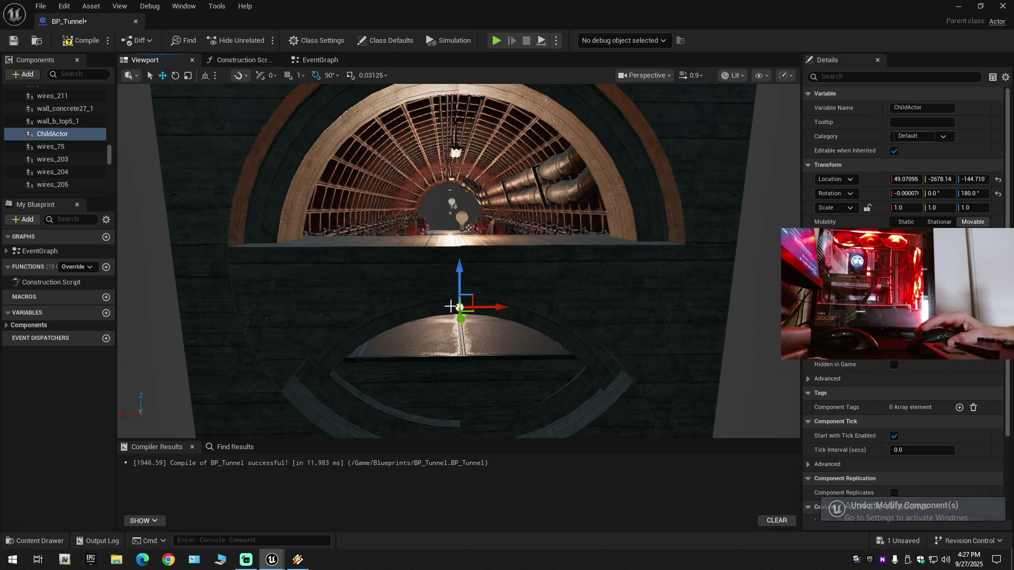
{"action": "key", "text": "ctrl+z"}
{"action": "key", "text": "ctrl+z"}
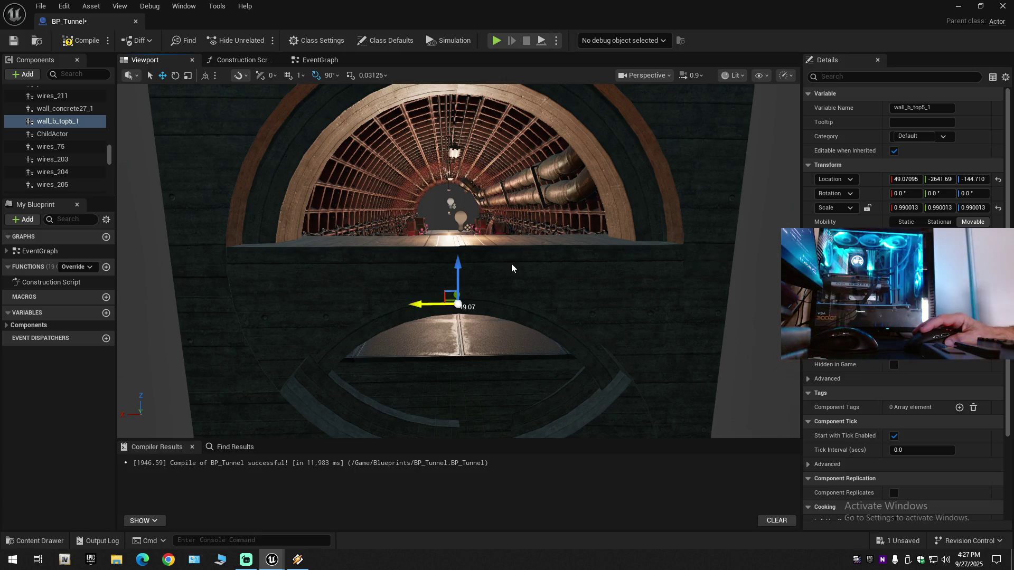
{"action": "key", "text": "ctrl+z"}
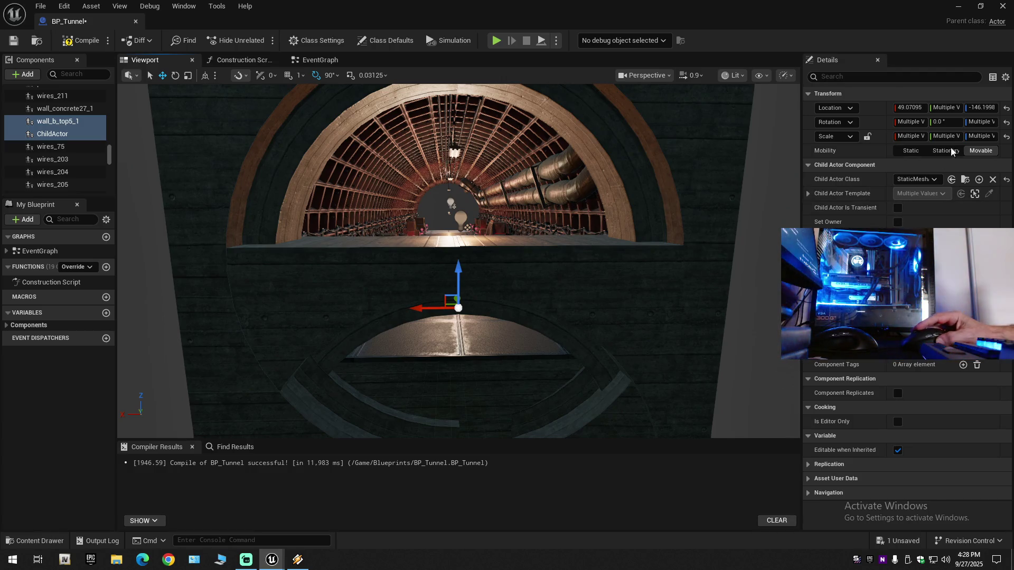
{"action": "left_click", "coordinate": [981, 121]}
{"action": "type", "text": "-180"}
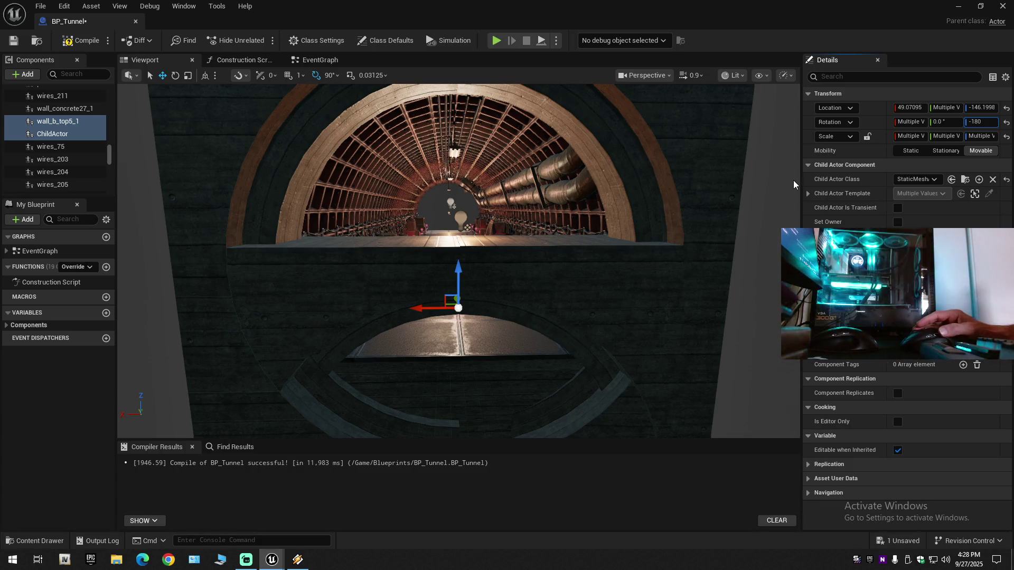
{"action": "key", "text": "Return"}
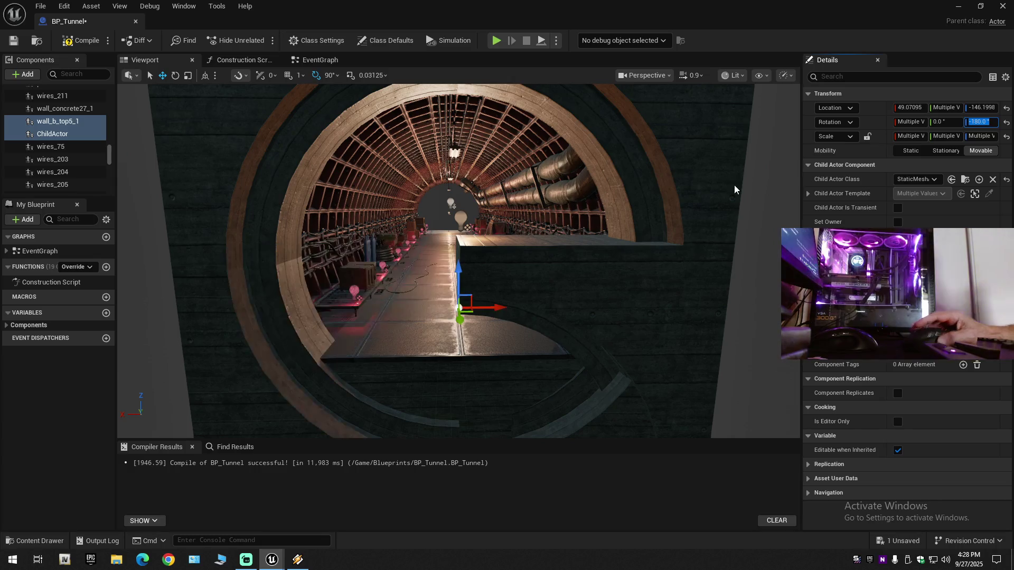
{"action": "left_click_drag", "start_coordinate": [686, 187], "coordinate": [679, 248]}
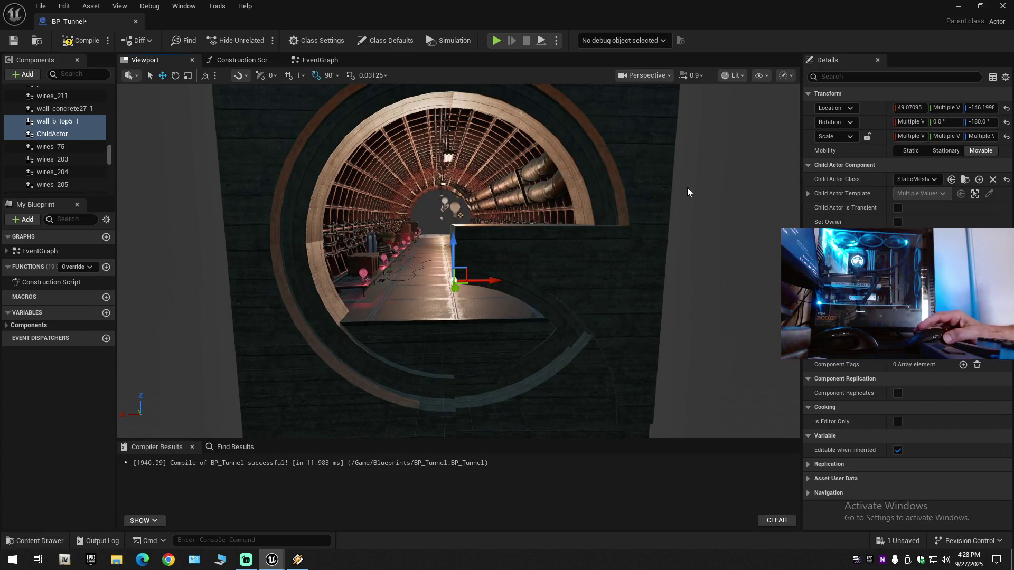
{"action": "left_click_drag", "start_coordinate": [675, 185], "coordinate": [675, 184]}
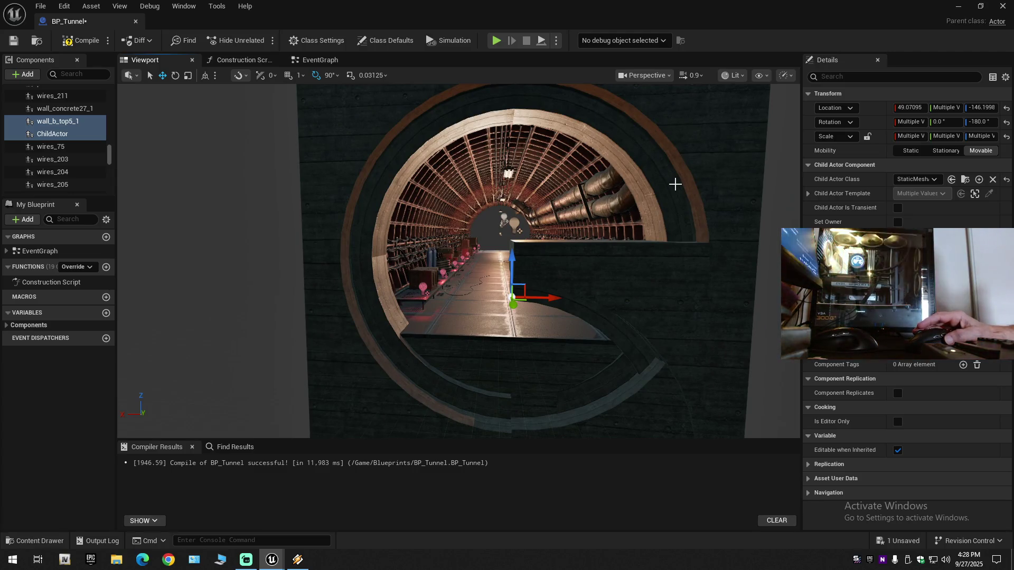
{"action": "key", "text": "ctrl+z"}
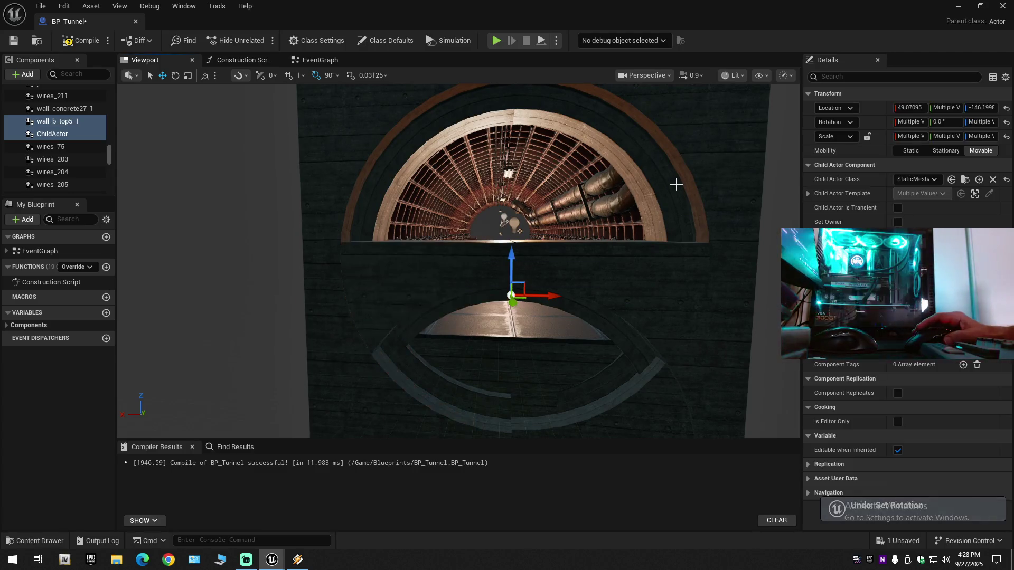
{"action": "left_click_drag", "start_coordinate": [459, 261], "coordinate": [418, 261]}
{"action": "scroll", "coordinate": [428, 261], "scroll_direction": "up", "scroll_amount": 2}
{"action": "scroll", "coordinate": [418, 261], "scroll_direction": "down", "scroll_amount": 1}
{"action": "scroll", "coordinate": [417, 261], "scroll_direction": "up", "scroll_amount": 1}
{"action": "left_click_drag", "start_coordinate": [480, 232], "coordinate": [480, 231]}
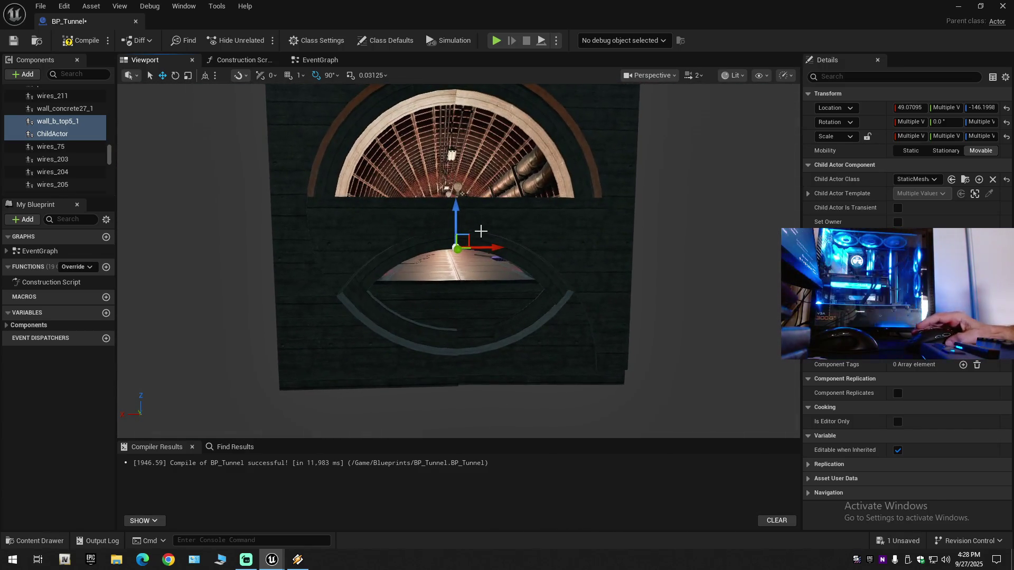
{"action": "key", "text": "e"}
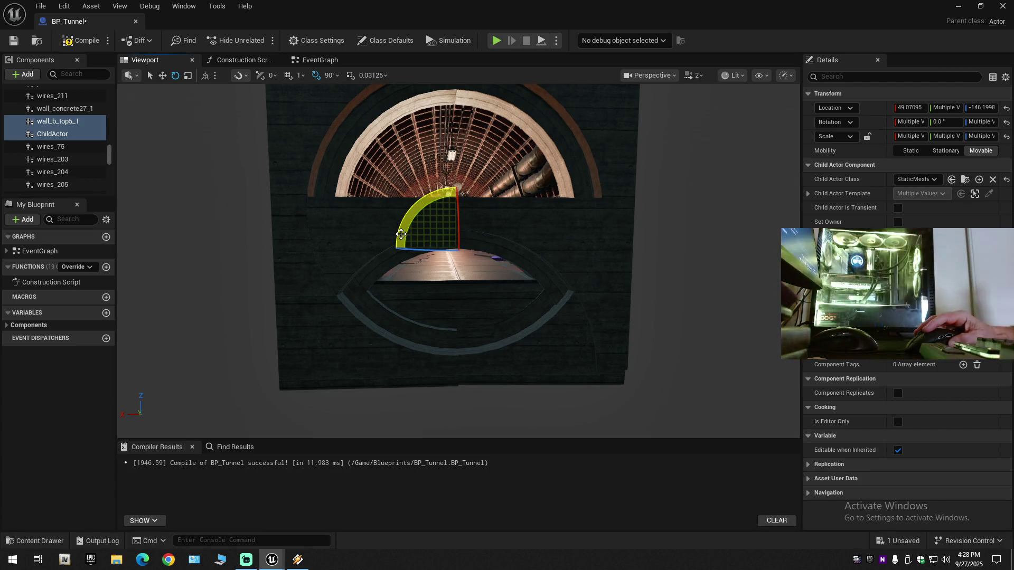
Spin the wall_b_top5_1 and ChildActor pieces 180° in yaw, then toward -90°
{"action": "left_click_drag", "start_coordinate": [437, 249], "coordinate": [444, 250]}
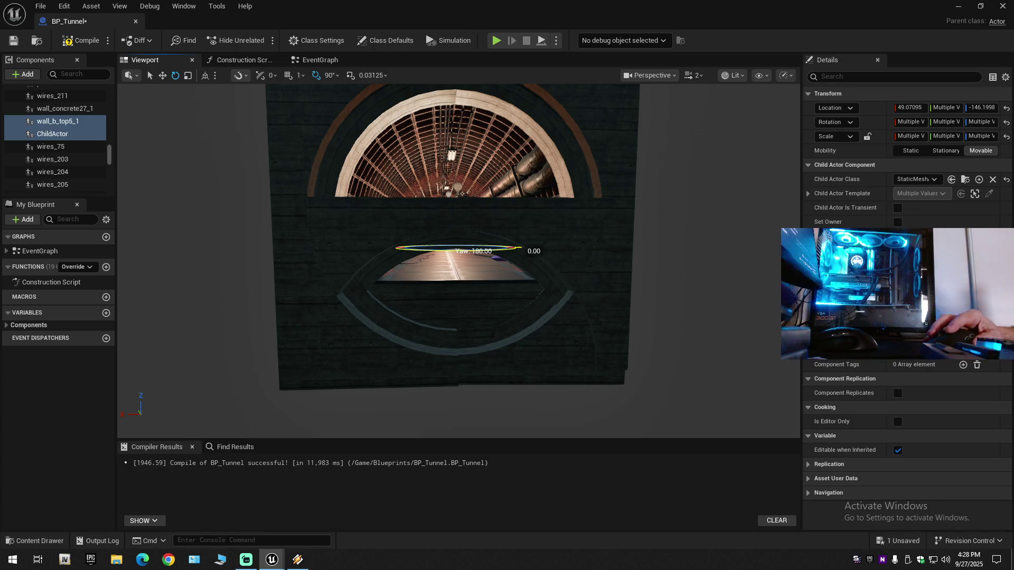
{"action": "left_click_drag", "start_coordinate": [351, 241], "coordinate": [351, 240]}
{"action": "mouse_move", "coordinate": [462, 259]}
{"action": "left_mouse_down"}
{"action": "mouse_move", "coordinate": [544, 257]}
{"action": "mouse_move", "coordinate": [514, 262]}
{"action": "left_mouse_up"}
{"action": "left_click_drag", "start_coordinate": [356, 262], "coordinate": [323, 261]}
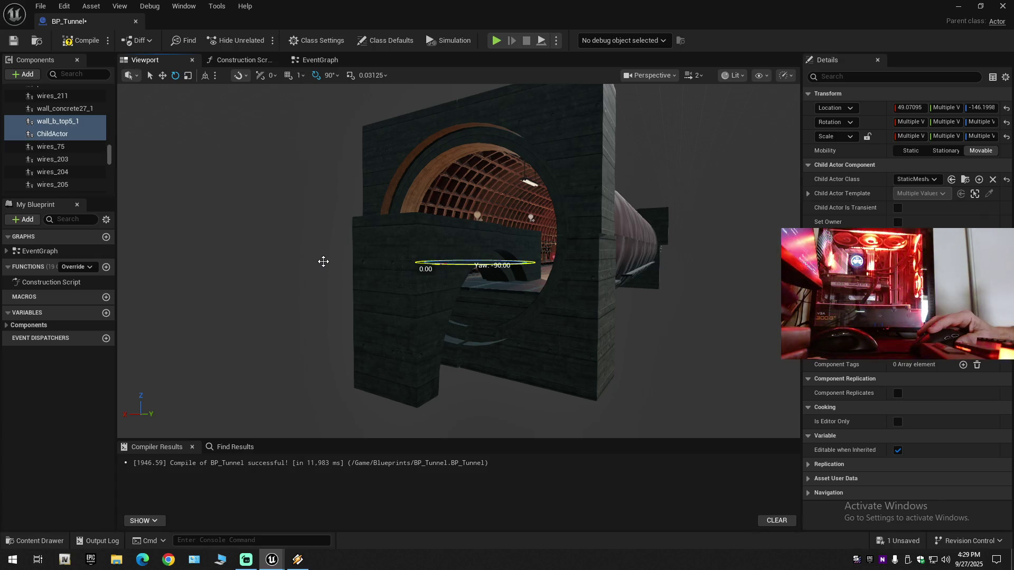
{"action": "left_click_drag", "start_coordinate": [354, 305], "coordinate": [363, 310]}
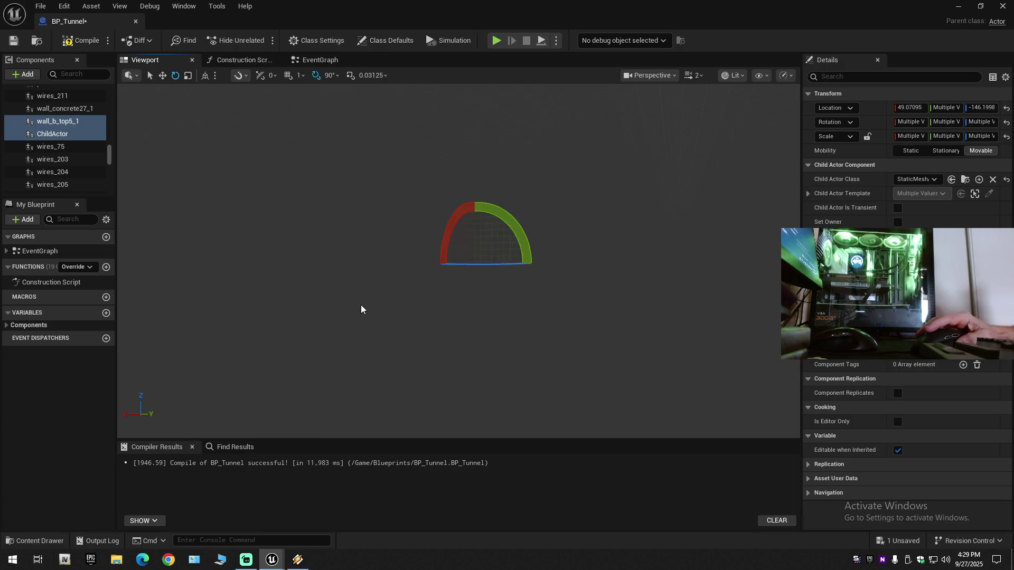
{"action": "scroll", "coordinate": [460, 321], "scroll_direction": "up", "scroll_amount": 5}
{"action": "scroll", "coordinate": [459, 261], "scroll_direction": "down", "scroll_amount": 5}
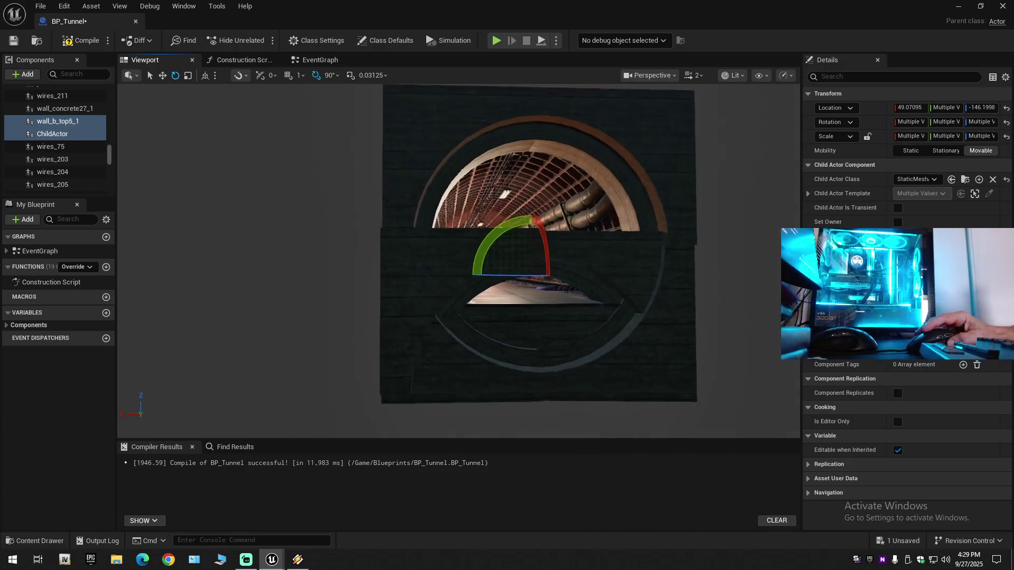
{"action": "scroll", "coordinate": [460, 261], "scroll_direction": "down", "scroll_amount": 1}
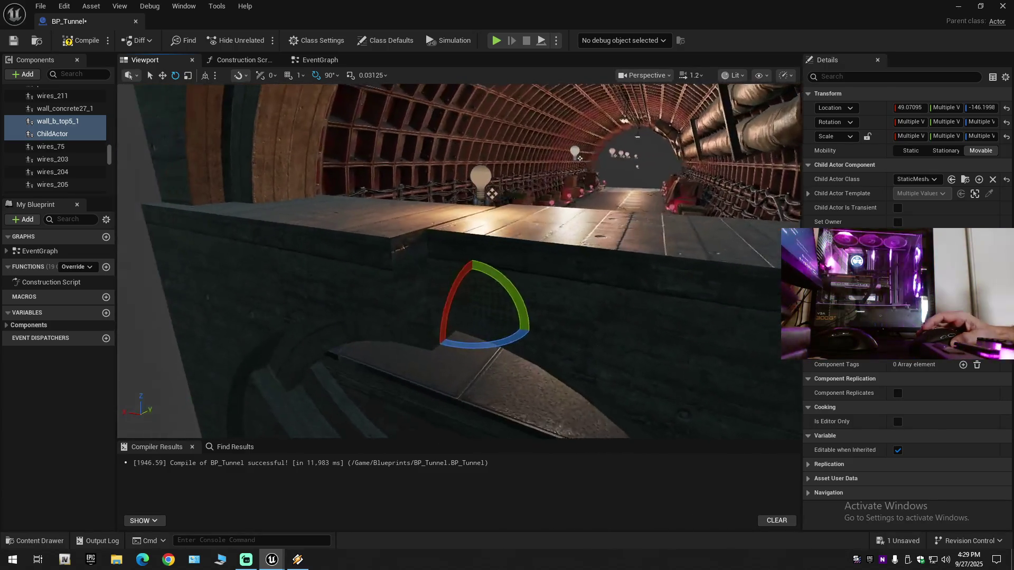
{"action": "mouse_move", "coordinate": [459, 260]}
{"action": "left_mouse_down"}
{"action": "mouse_move", "coordinate": [507, 264]}
{"action": "mouse_move", "coordinate": [481, 204]}
{"action": "left_mouse_up"}
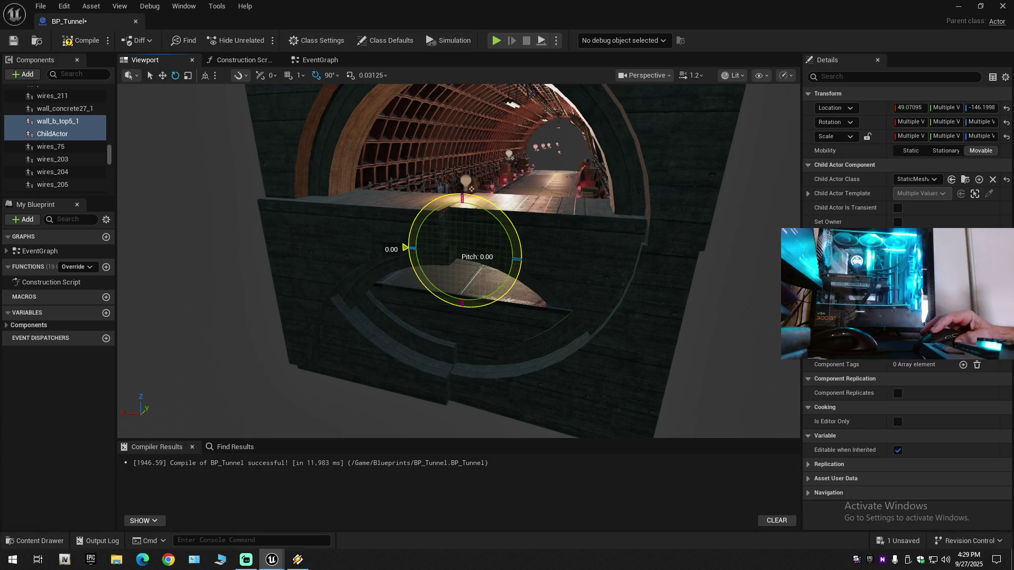
Pitch the arch wall 90°, try and undo a -90° yaw, then pitch it -90°
{"action": "left_click_drag", "start_coordinate": [481, 204], "coordinate": [464, 370]}
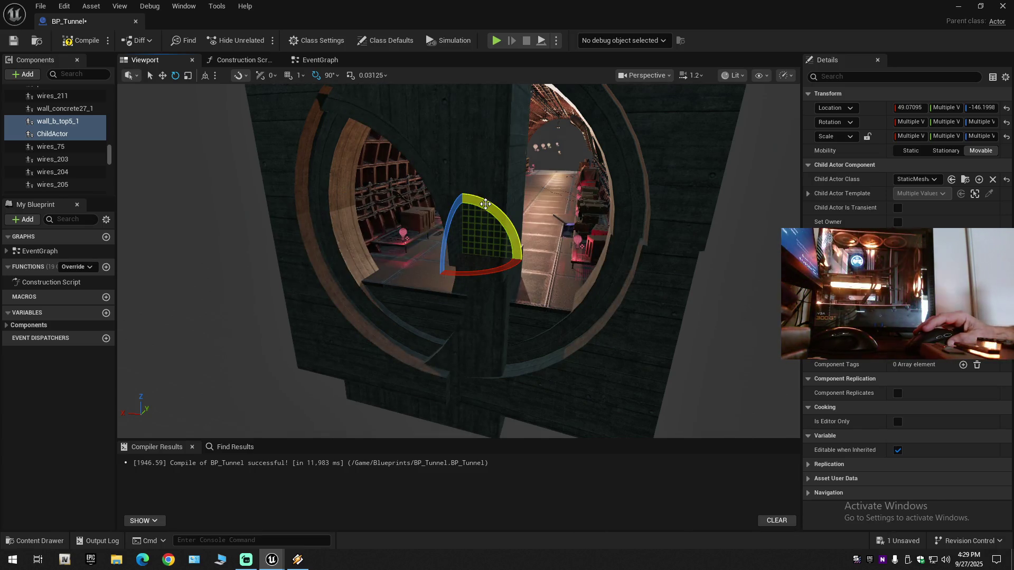
{"action": "left_click_drag", "start_coordinate": [440, 261], "coordinate": [442, 261]}
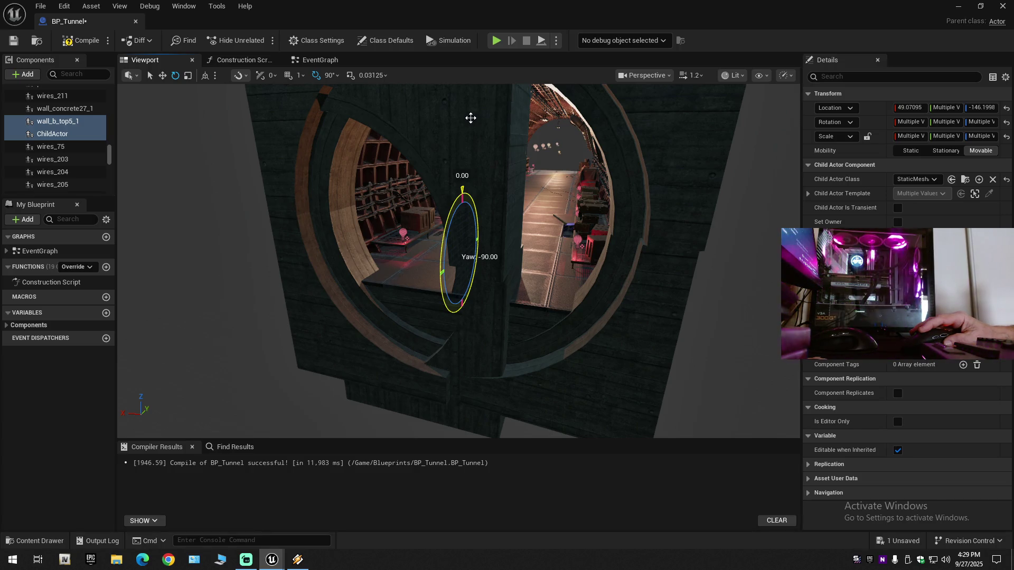
{"action": "left_click_drag", "start_coordinate": [442, 260], "coordinate": [470, 125]}
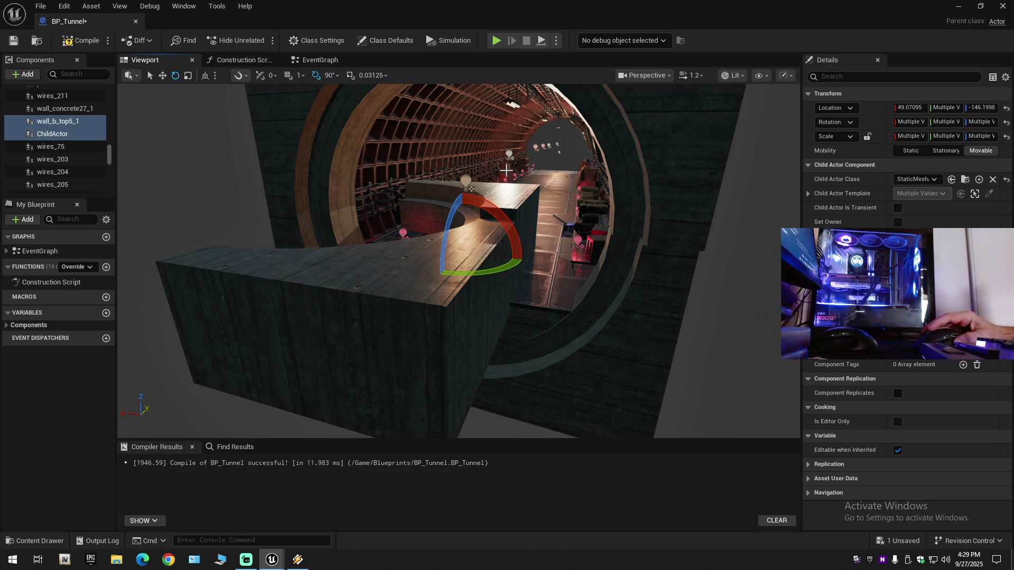
{"action": "key", "text": "ctrl+z"}
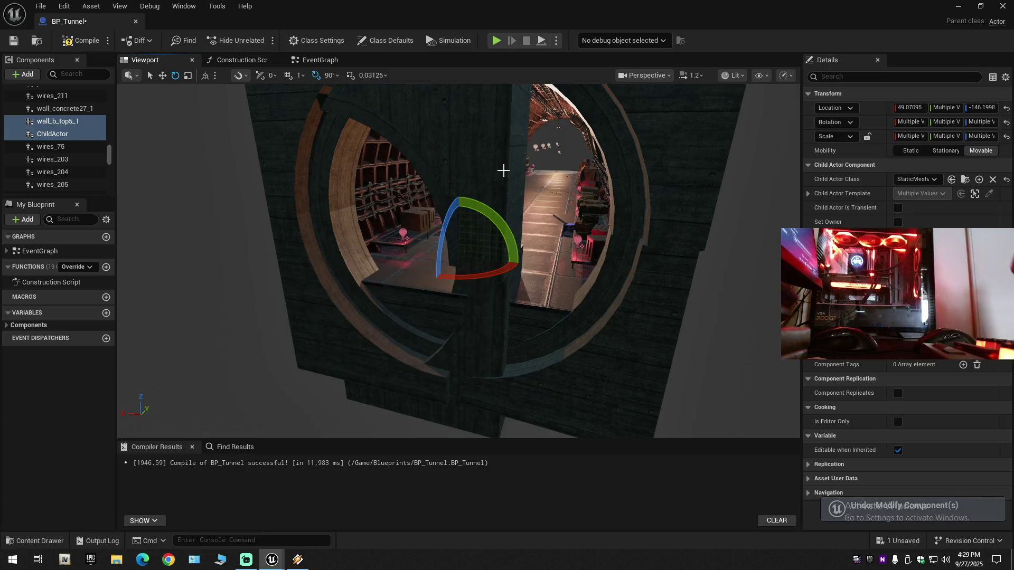
{"action": "mouse_move", "coordinate": [469, 204]}
{"action": "left_mouse_down"}
{"action": "mouse_move", "coordinate": [536, 271]}
{"action": "mouse_move", "coordinate": [574, 289]}
{"action": "left_mouse_up"}
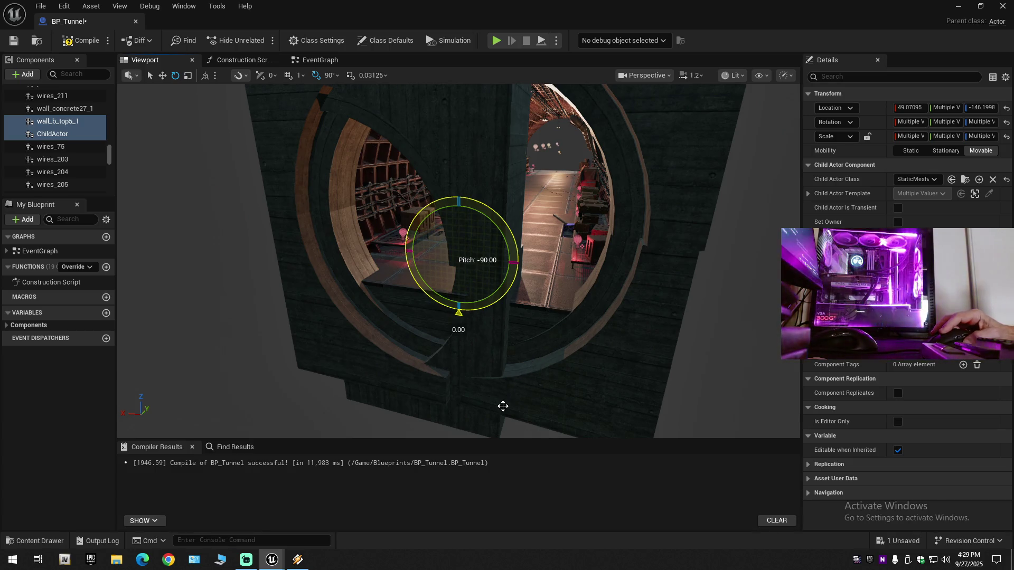
{"action": "mouse_move", "coordinate": [462, 412]}
{"action": "left_mouse_down"}
{"action": "mouse_move", "coordinate": [498, 381]}
{"action": "mouse_move", "coordinate": [438, 365]}
{"action": "mouse_move", "coordinate": [322, 364]}
{"action": "left_mouse_up"}
{"action": "mouse_move", "coordinate": [530, 332]}
{"action": "left_mouse_down"}
{"action": "mouse_move", "coordinate": [517, 334]}
{"action": "mouse_move", "coordinate": [530, 332]}
{"action": "left_mouse_up"}
Lower the arch wall piece to Location Z about -918.61, then select wall_b5_0
{"action": "key", "text": "r"}
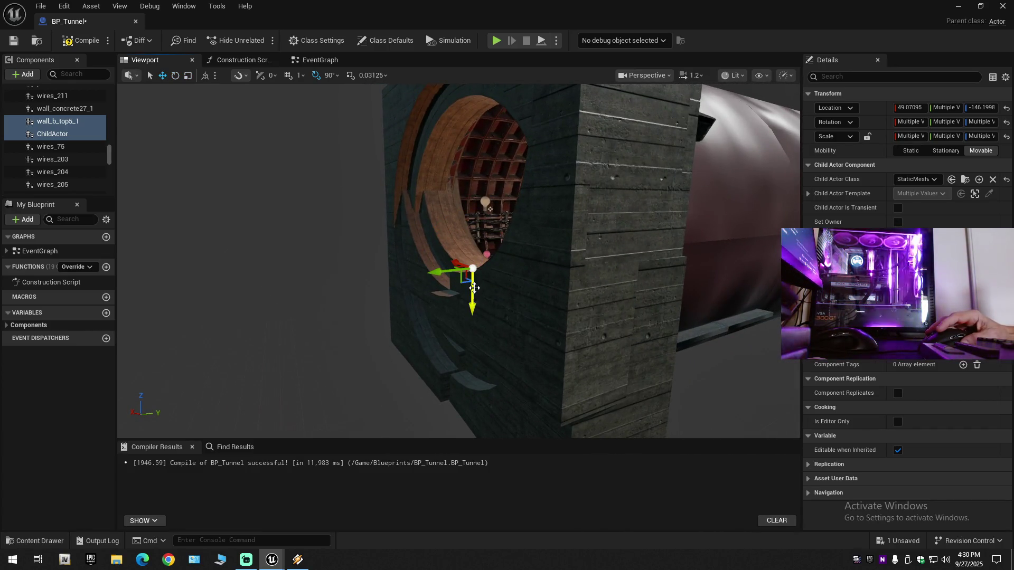
{"action": "mouse_move", "coordinate": [482, 302]}
{"action": "left_mouse_down"}
{"action": "mouse_move", "coordinate": [482, 276]}
{"action": "mouse_move", "coordinate": [475, 311]}
{"action": "mouse_move", "coordinate": [485, 306]}
{"action": "mouse_move", "coordinate": [497, 320]}
{"action": "left_mouse_up"}
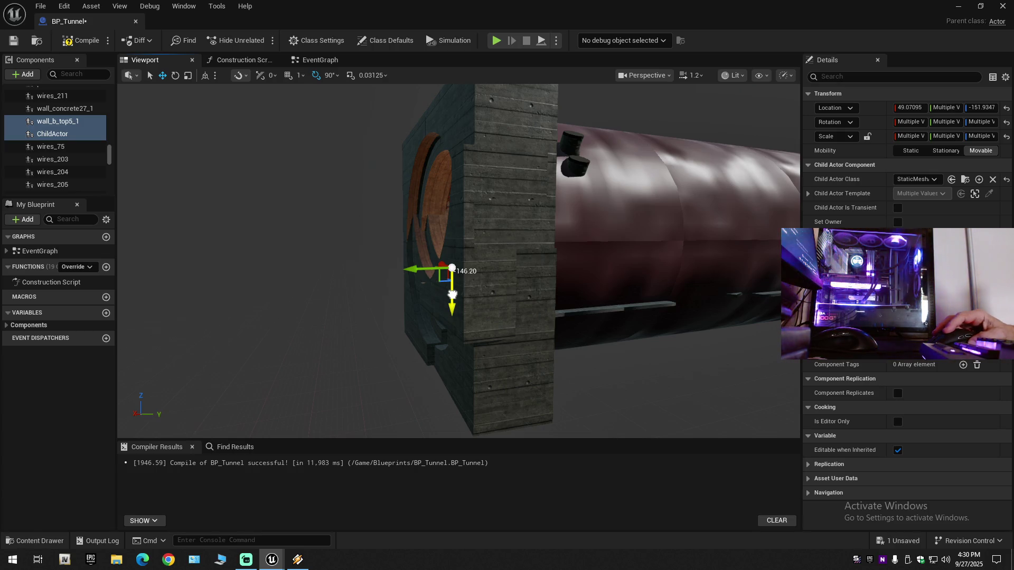
{"action": "left_click_drag", "start_coordinate": [454, 379], "coordinate": [454, 431]}
{"action": "left_click_drag", "start_coordinate": [502, 396], "coordinate": [528, 401]}
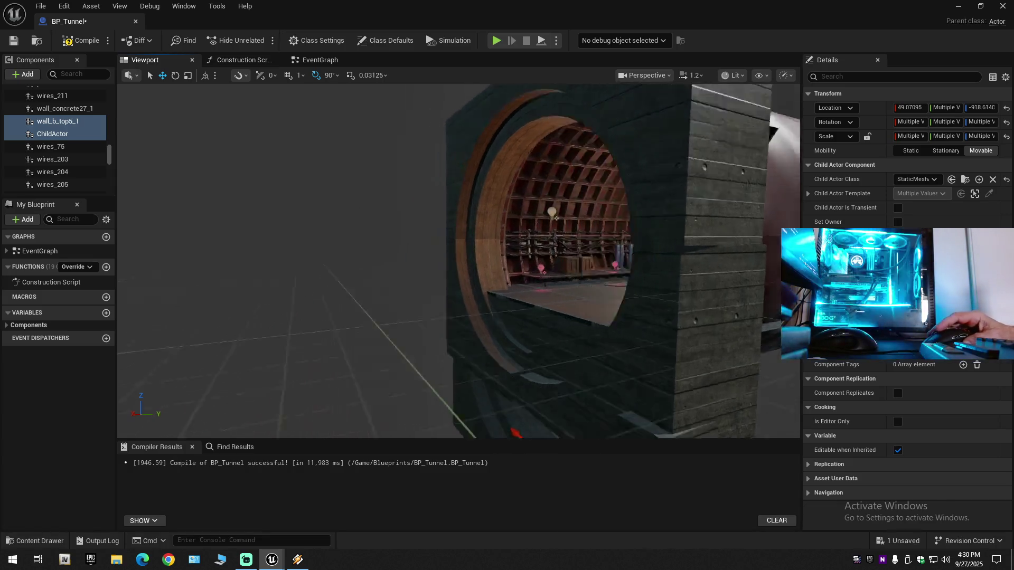
{"action": "key", "text": "f"}
{"action": "left_click", "coordinate": [359, 340]}
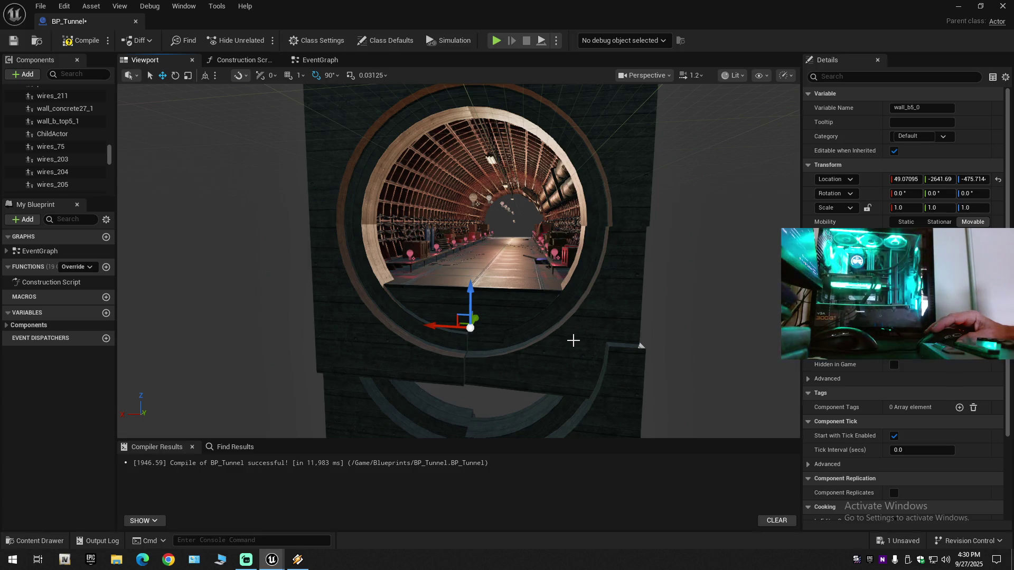
Delete the wall_b6_0 wall piece and select the ChildActor arch piece
{"action": "left_click", "coordinate": [573, 341]}
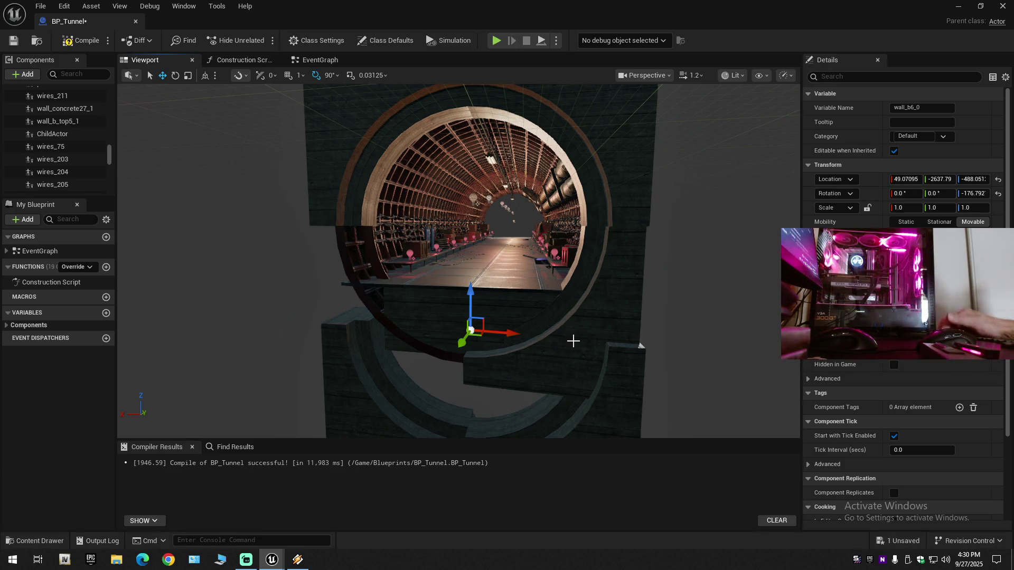
{"action": "key", "text": "Delete"}
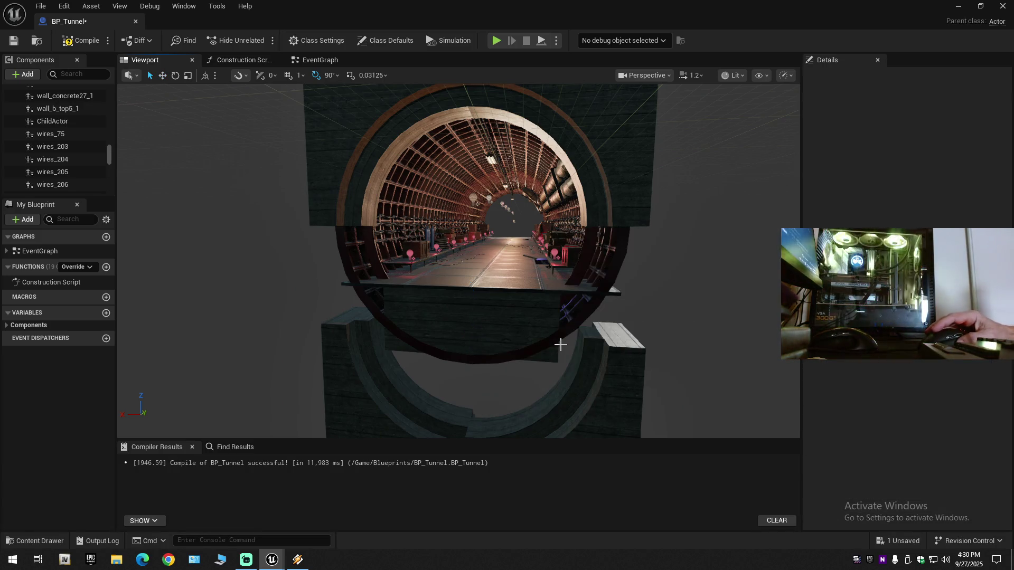
{"action": "mouse_move", "coordinate": [561, 344]}
{"action": "left_mouse_down", "text": "alt"}
{"action": "mouse_move", "coordinate": [449, 370]}
{"action": "mouse_move", "coordinate": [491, 338]}
{"action": "mouse_move", "coordinate": [481, 311]}
{"action": "mouse_move", "coordinate": [496, 391]}
{"action": "mouse_move", "coordinate": [521, 308]}
{"action": "left_mouse_up", "text": "alt"}
{"action": "left_click", "coordinate": [496, 392]}
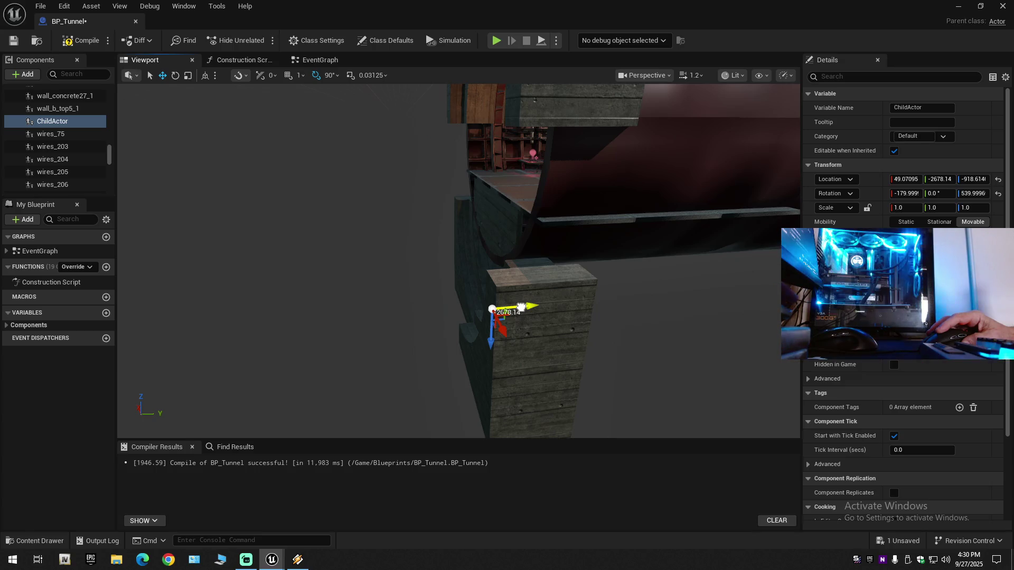
Slide the ChildActor arch piece along Y to about -2696.61, flush with the tunnel end
{"action": "left_click_drag", "start_coordinate": [521, 307], "coordinate": [580, 302]}
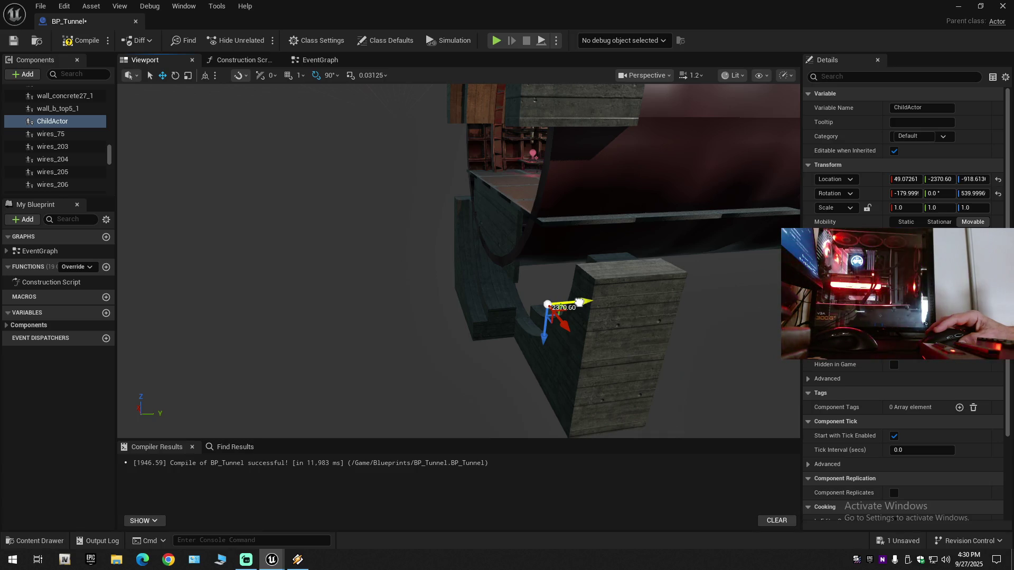
{"action": "left_click_drag", "start_coordinate": [580, 302], "coordinate": [549, 305]}
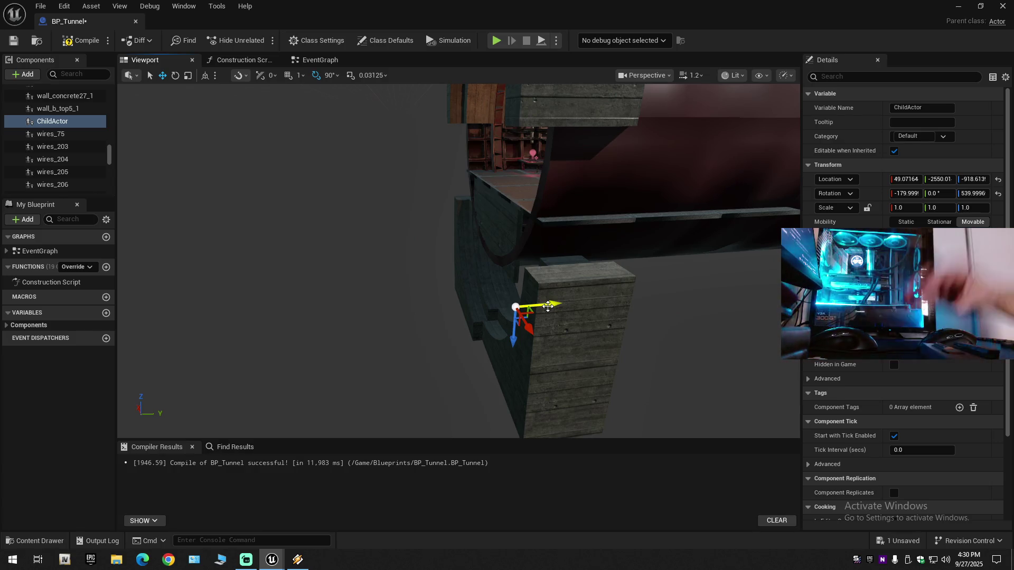
{"action": "left_click_drag", "start_coordinate": [549, 303], "coordinate": [551, 303]}
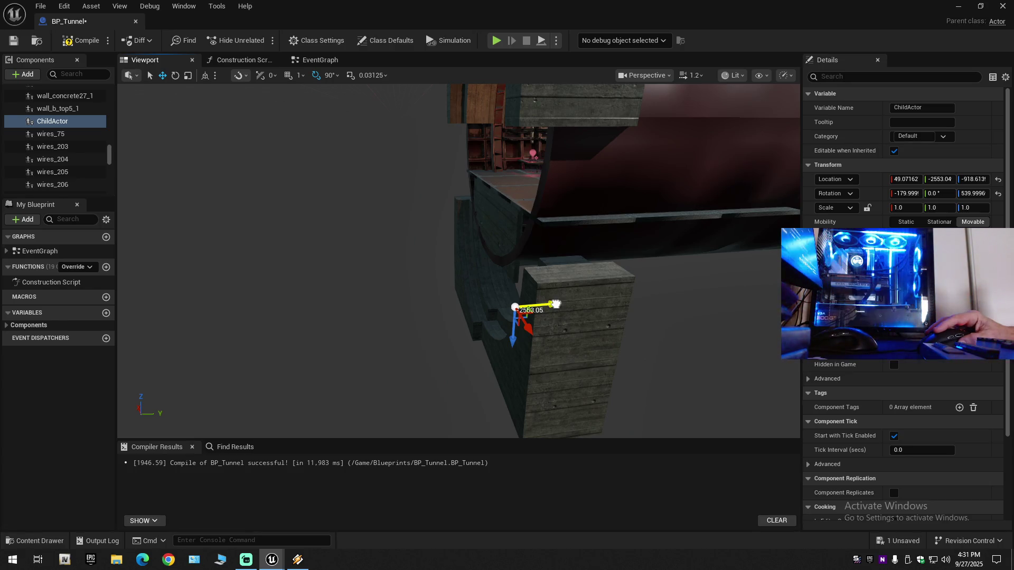
{"action": "mouse_move", "coordinate": [555, 306]}
{"action": "left_mouse_down"}
{"action": "mouse_move", "coordinate": [537, 306]}
{"action": "mouse_move", "coordinate": [530, 325]}
{"action": "left_mouse_up"}
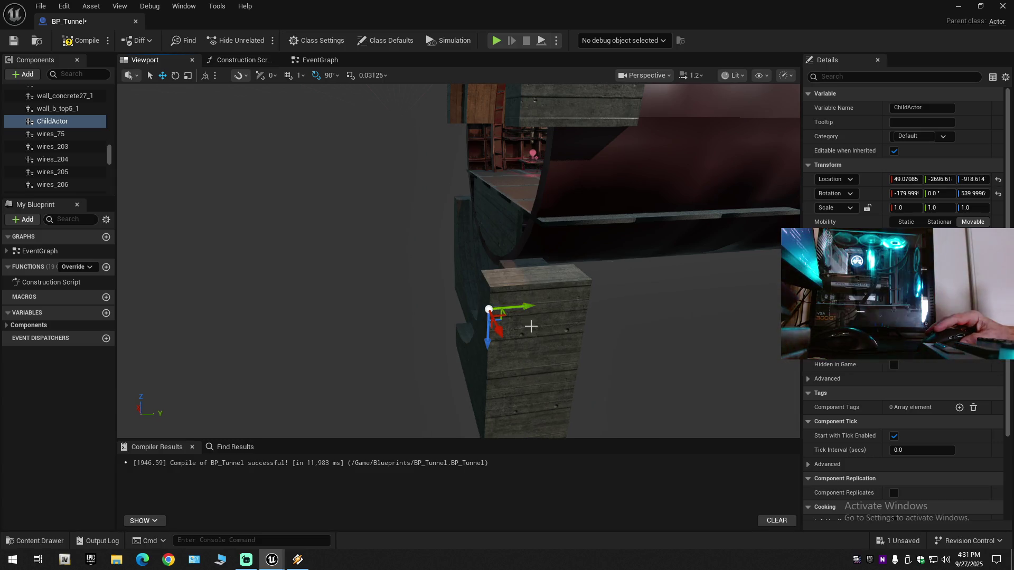
Slide the ChildActor piece back along Y to close the gap at the wall joint
{"action": "scroll", "coordinate": [529, 326], "scroll_direction": "down", "scroll_amount": 1}
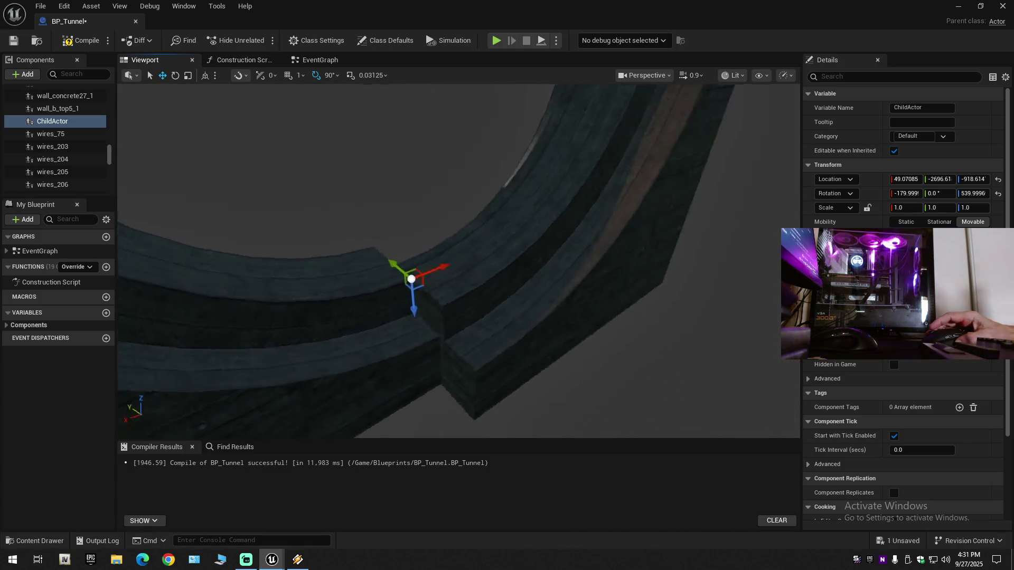
{"action": "scroll", "coordinate": [459, 261], "scroll_direction": "down", "scroll_amount": 1}
{"action": "left_click_drag", "start_coordinate": [452, 245], "coordinate": [452, 245]}
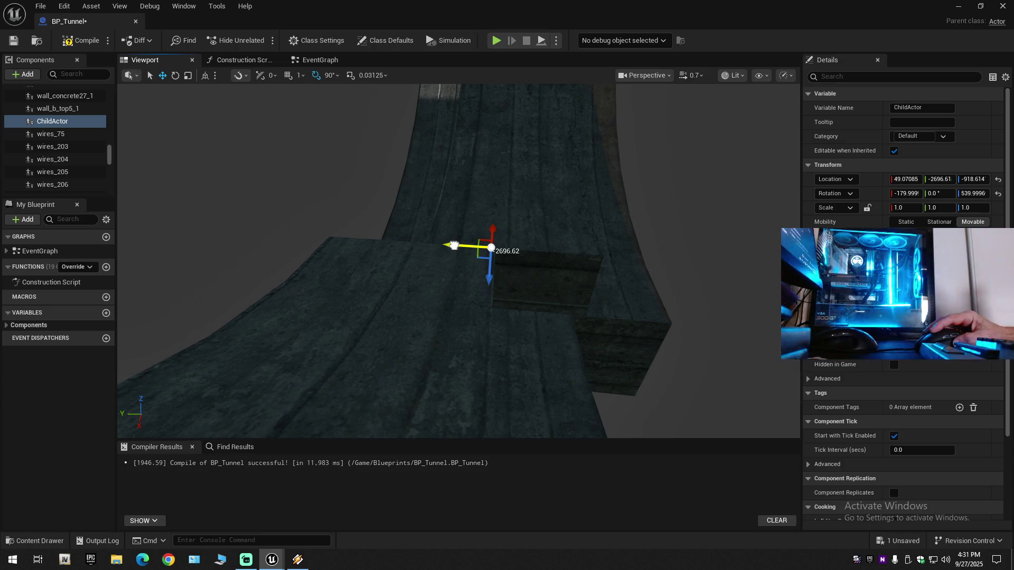
{"action": "left_click_drag", "start_coordinate": [454, 245], "coordinate": [419, 243]}
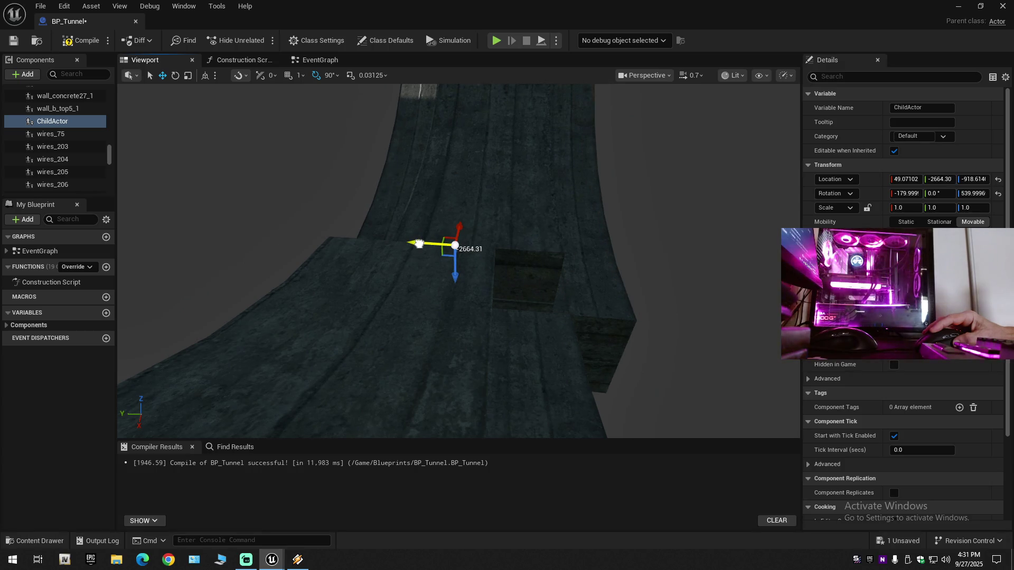
{"action": "scroll", "coordinate": [420, 243], "scroll_direction": "down", "scroll_amount": 2}
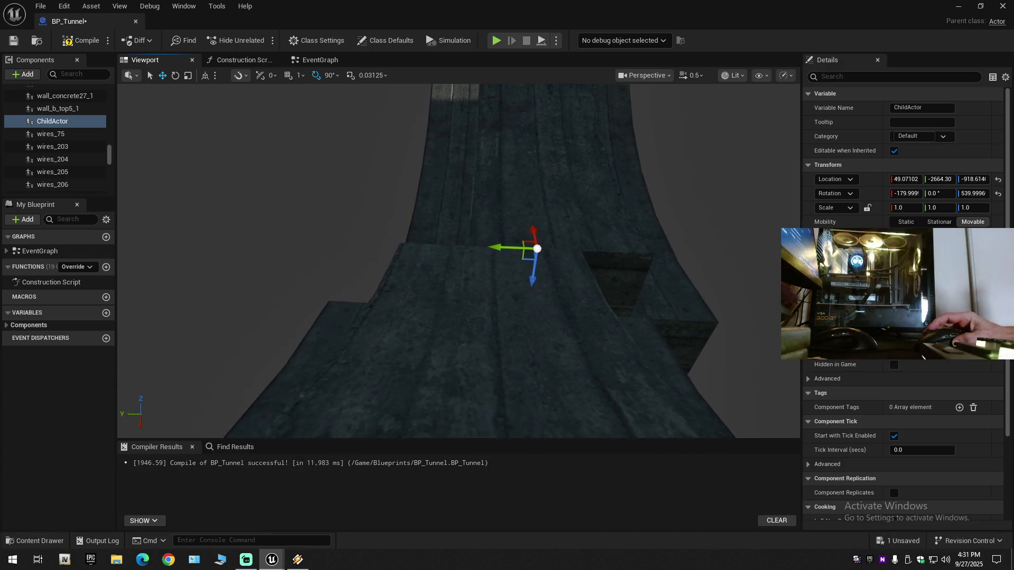
{"action": "key", "text": "d"}
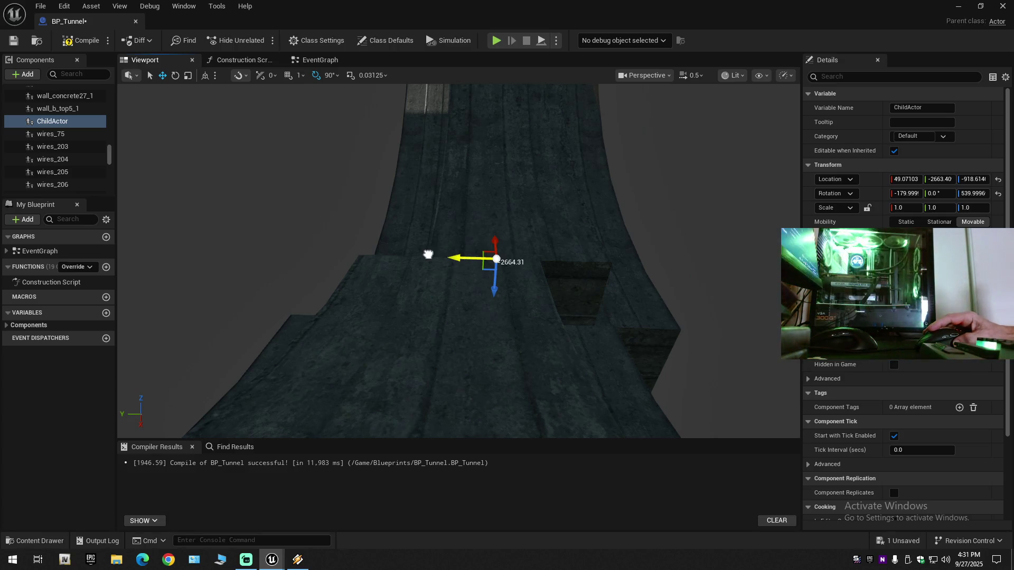
{"action": "left_click_drag", "start_coordinate": [422, 255], "coordinate": [421, 254]}
{"action": "left_click_drag", "start_coordinate": [340, 242], "coordinate": [340, 242]}
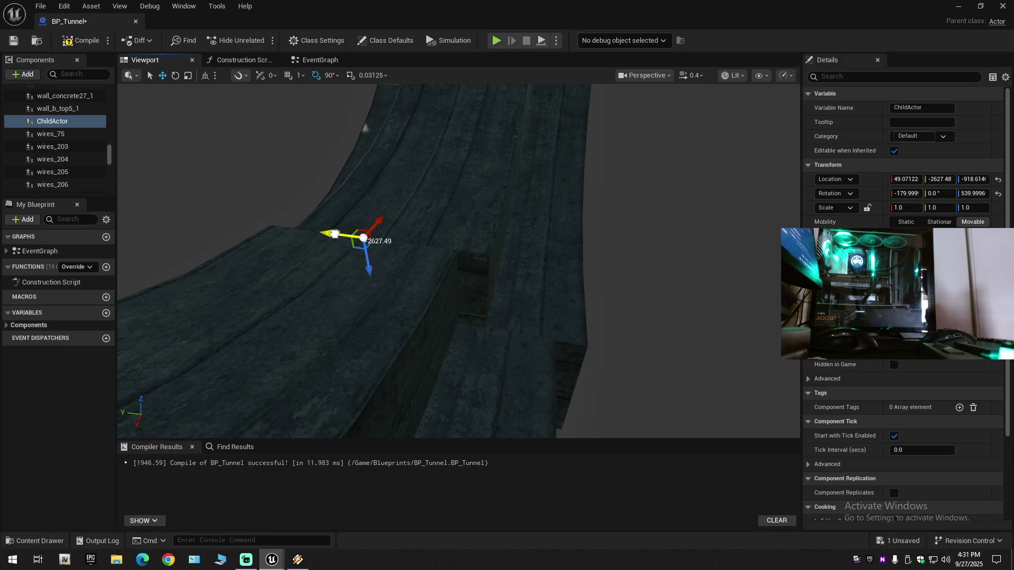
{"action": "left_click_drag", "start_coordinate": [335, 234], "coordinate": [317, 231]}
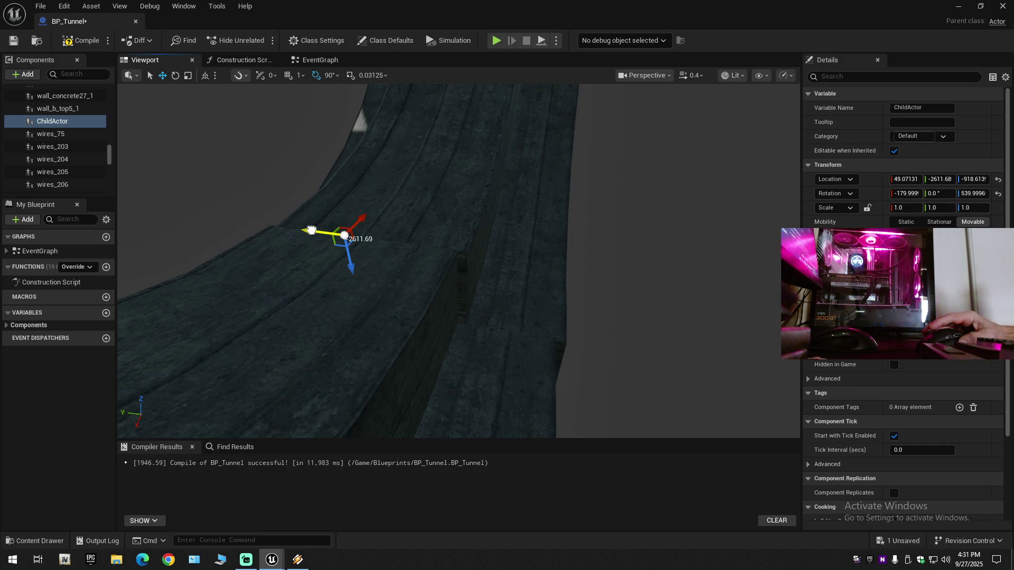
{"action": "left_click_drag", "start_coordinate": [312, 231], "coordinate": [309, 233]}
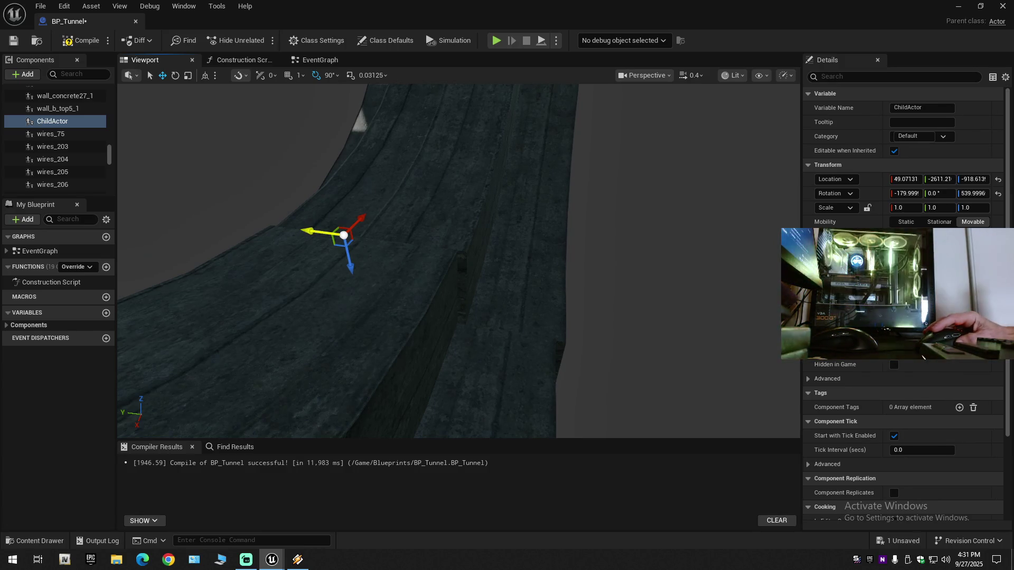
{"action": "left_click_drag", "start_coordinate": [314, 231], "coordinate": [314, 230]}
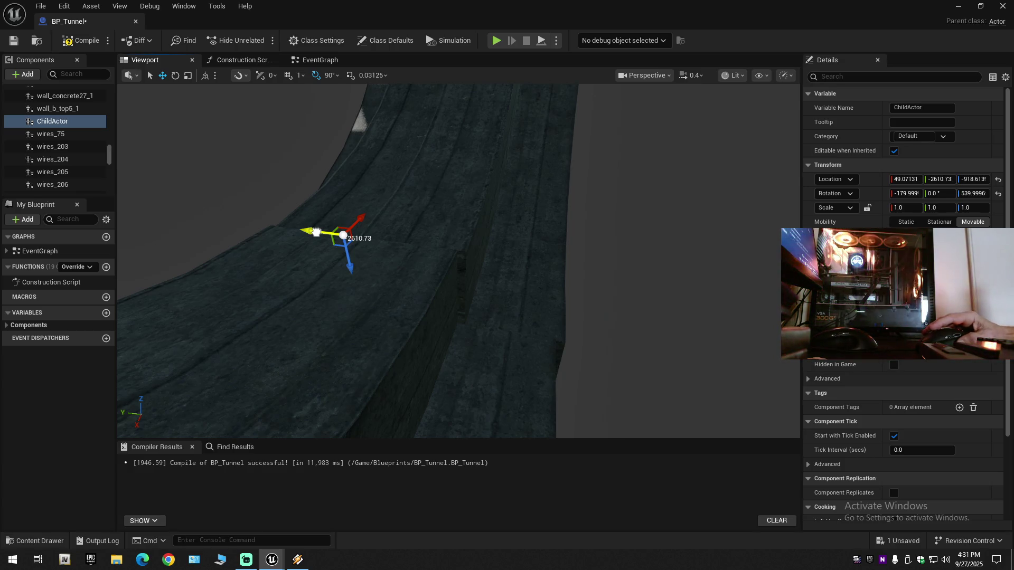
{"action": "left_click_drag", "start_coordinate": [316, 233], "coordinate": [317, 232]}
Fine-tune ChildActor along Y to about -2603.56 against the curved wall, then select wall_b_top5_1
{"action": "left_click", "coordinate": [317, 231]}
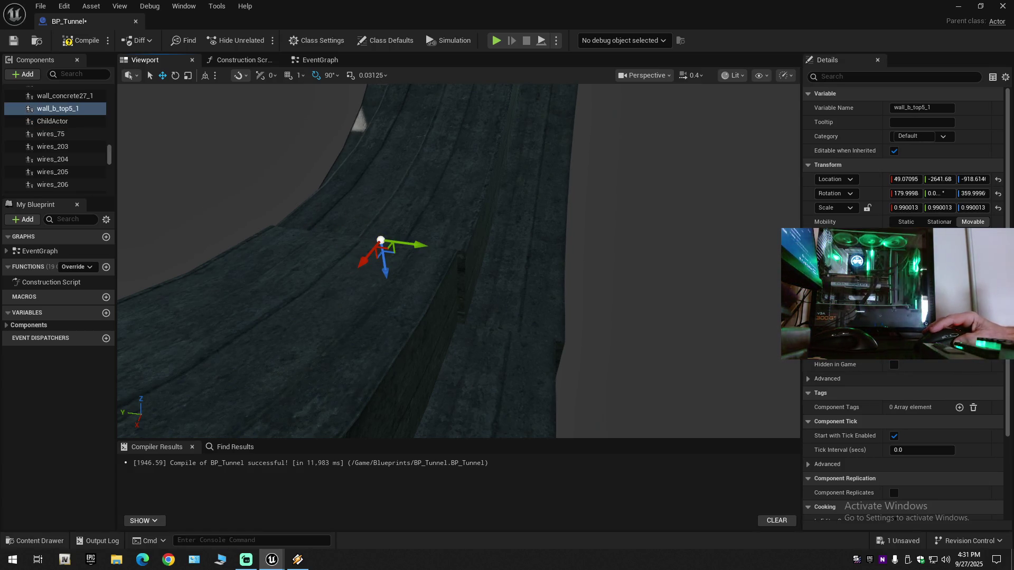
{"action": "left_click", "coordinate": [381, 236]}
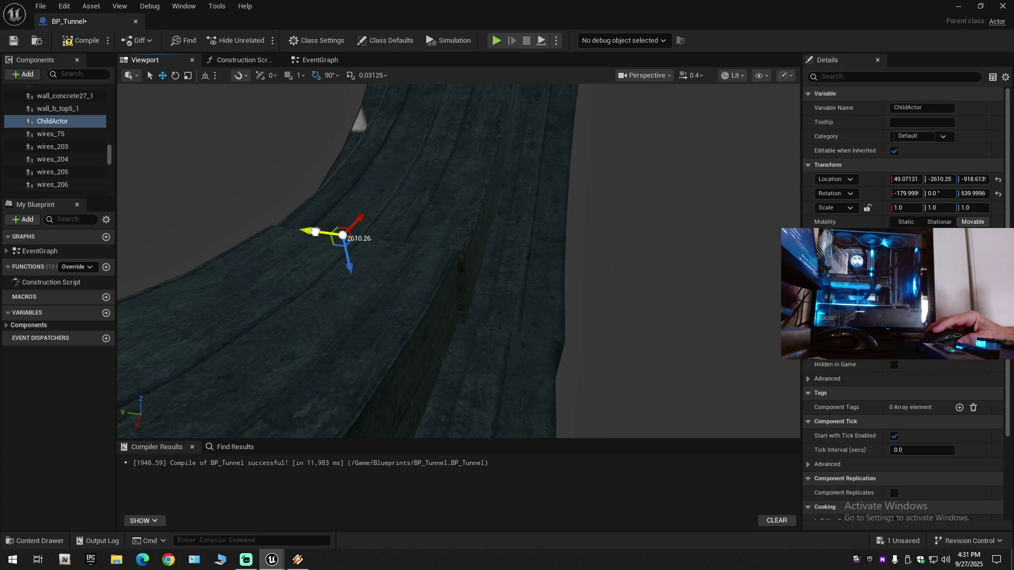
{"action": "left_click_drag", "start_coordinate": [315, 232], "coordinate": [315, 232]}
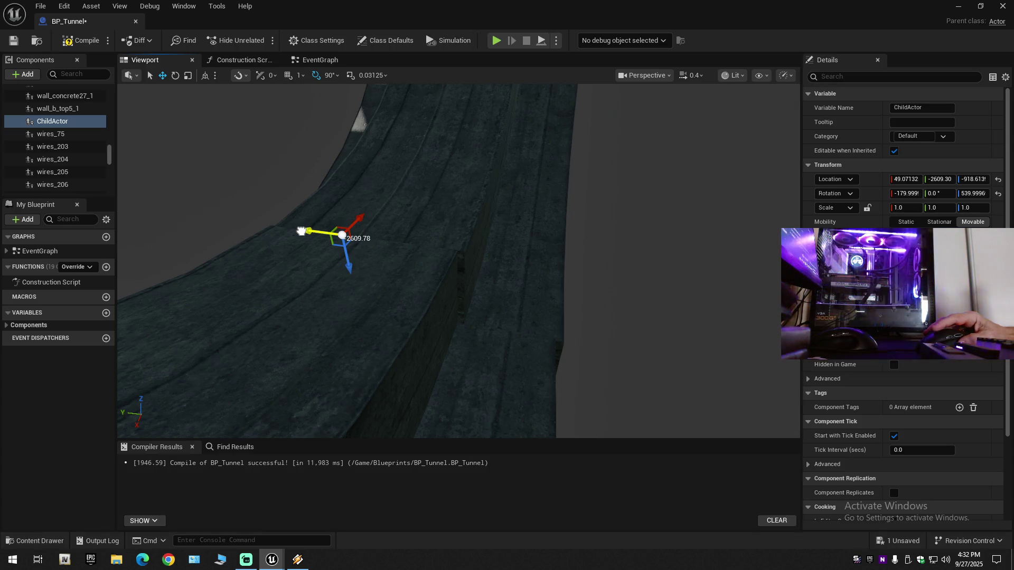
{"action": "left_click_drag", "start_coordinate": [301, 231], "coordinate": [299, 231]}
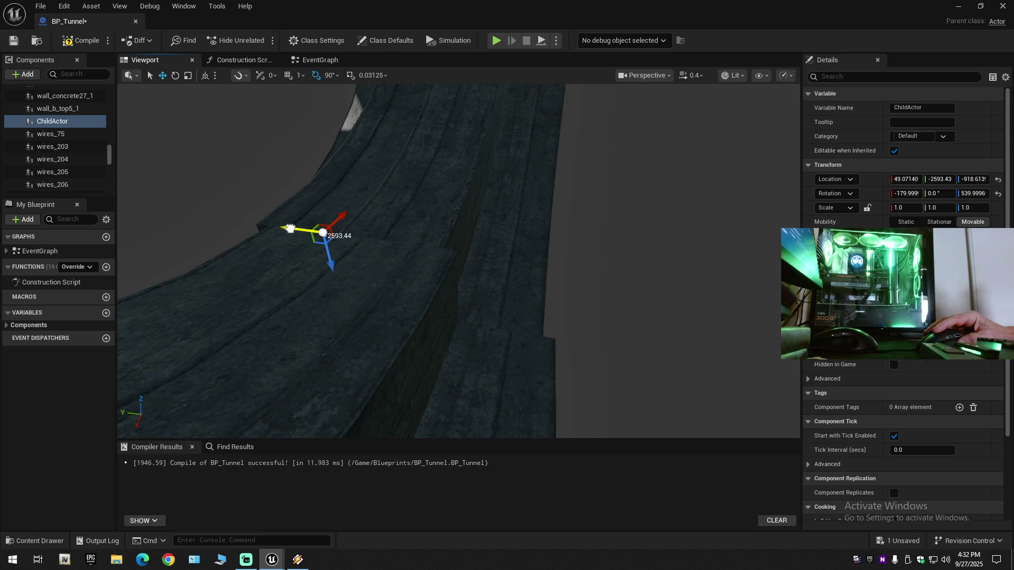
{"action": "left_click_drag", "start_coordinate": [290, 228], "coordinate": [291, 228]}
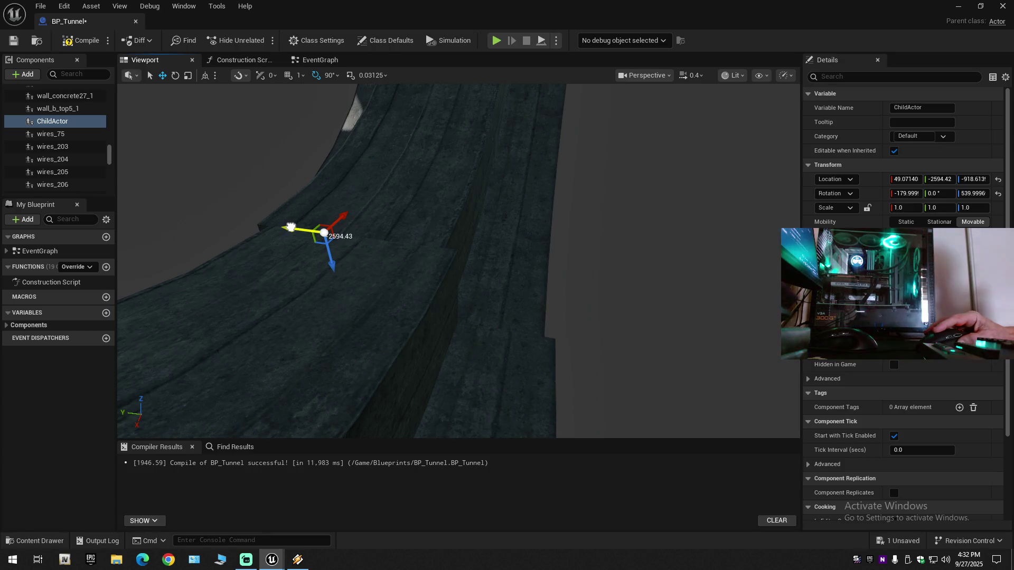
{"action": "left_click_drag", "start_coordinate": [291, 228], "coordinate": [300, 228]}
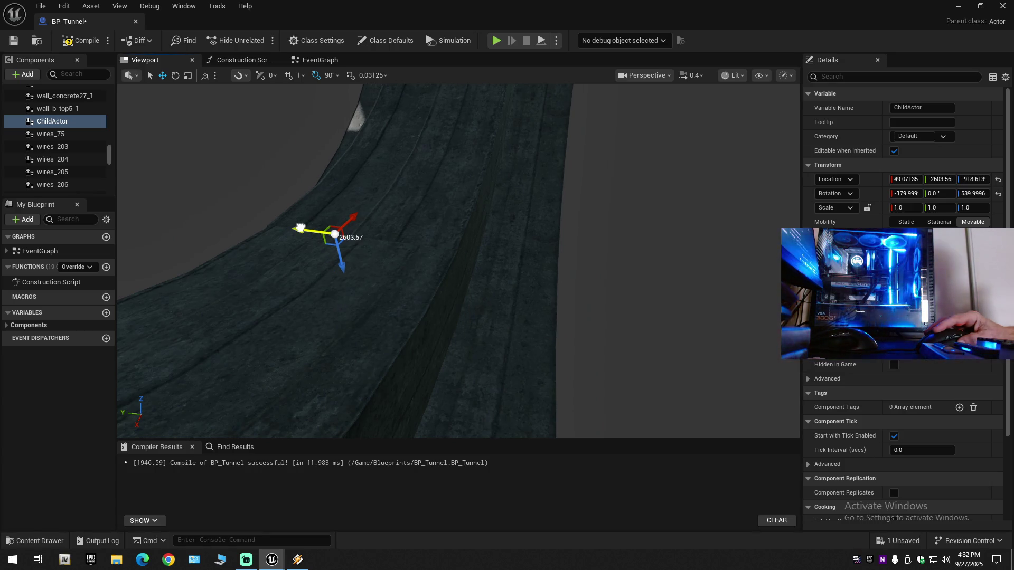
{"action": "left_click_drag", "start_coordinate": [358, 263], "coordinate": [433, 222]}
{"action": "scroll", "coordinate": [459, 261], "scroll_direction": "up", "scroll_amount": 1}
{"action": "left_click_drag", "start_coordinate": [295, 317], "coordinate": [305, 328]}
{"action": "left_click", "coordinate": [420, 328]}
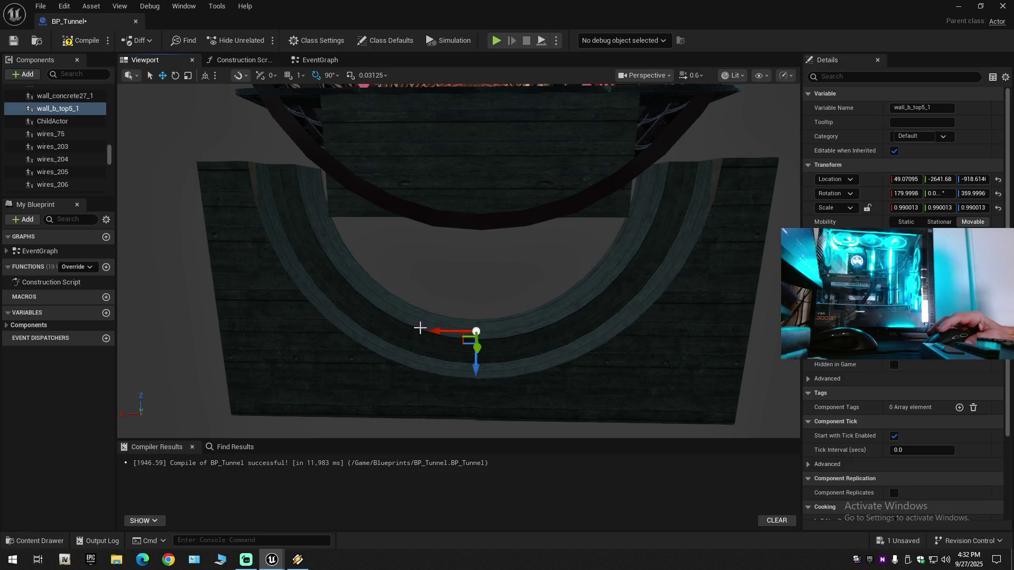
Select wall_b_top5_1 together with ChildActor and raise both pieces toward the arch edge
{"action": "left_click", "coordinate": [615, 345], "text": "ctrl"}
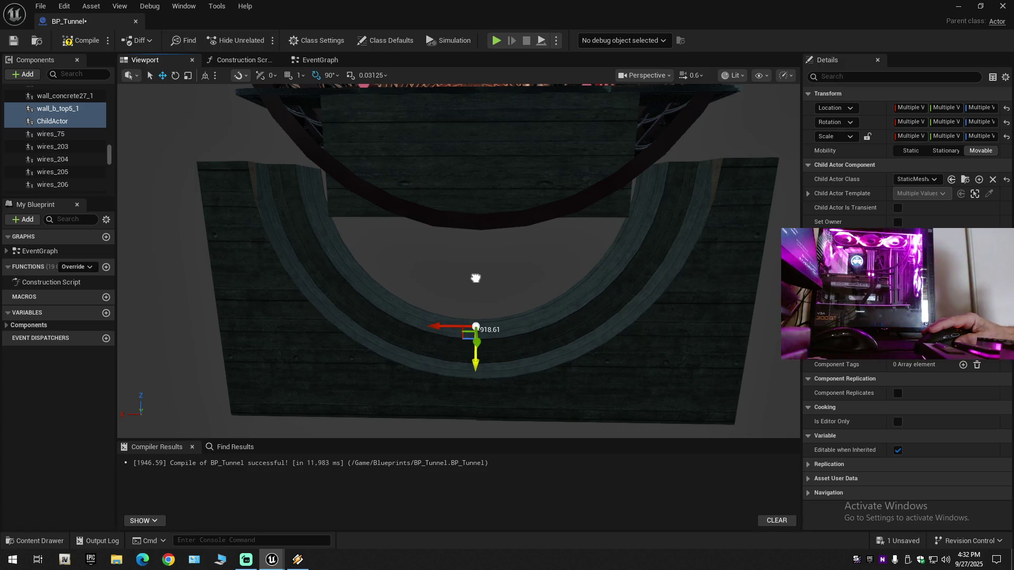
{"action": "mouse_move", "coordinate": [475, 278]}
{"action": "left_mouse_down"}
{"action": "mouse_move", "coordinate": [486, 244]}
{"action": "mouse_move", "coordinate": [487, 316]}
{"action": "mouse_move", "coordinate": [586, 317]}
{"action": "mouse_move", "coordinate": [678, 296]}
{"action": "mouse_move", "coordinate": [479, 271]}
{"action": "left_mouse_up"}
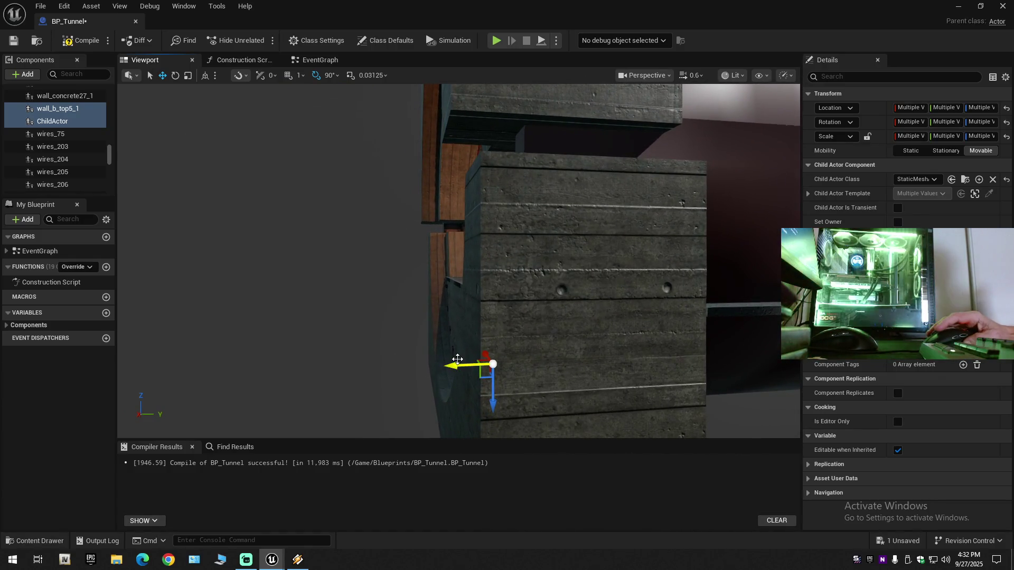
{"action": "mouse_move", "coordinate": [460, 364]}
{"action": "left_mouse_down"}
{"action": "mouse_move", "coordinate": [497, 354]}
{"action": "mouse_move", "coordinate": [453, 360]}
{"action": "left_mouse_up"}
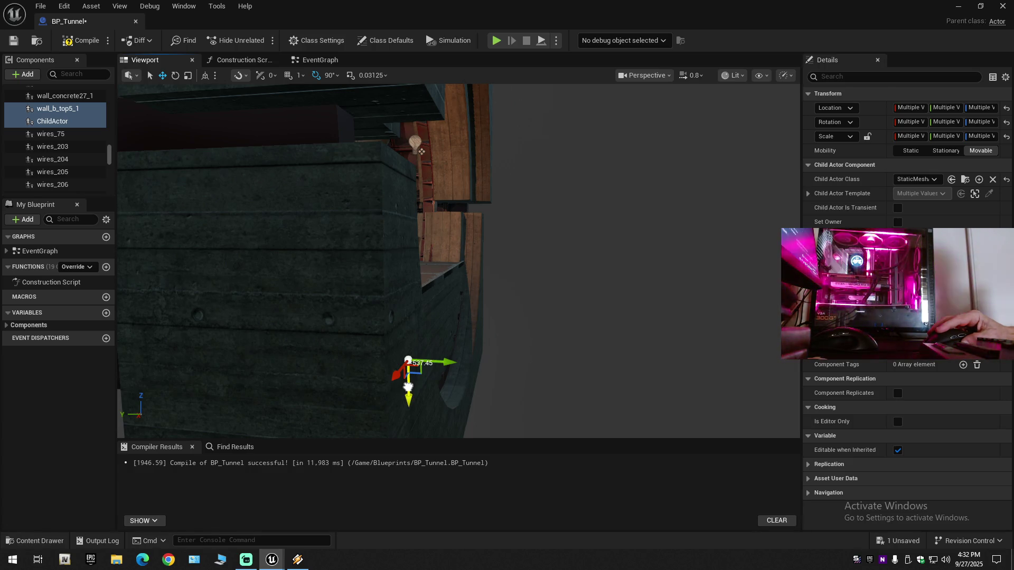
{"action": "mouse_move", "coordinate": [408, 387]}
{"action": "left_mouse_down"}
{"action": "mouse_move", "coordinate": [469, 335]}
{"action": "mouse_move", "coordinate": [447, 351]}
{"action": "left_mouse_up"}
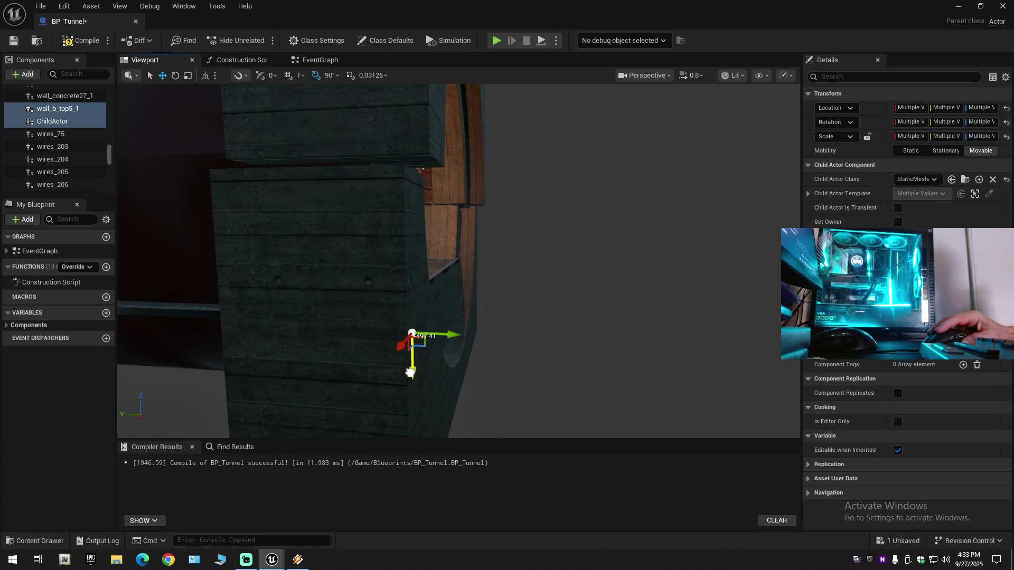
{"action": "left_click_drag", "start_coordinate": [411, 369], "coordinate": [413, 370]}
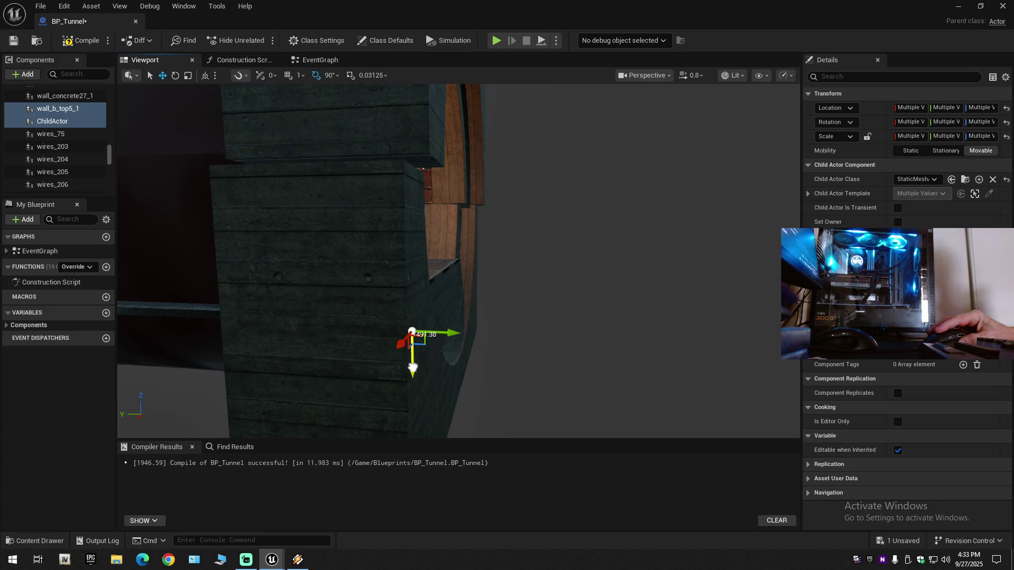
{"action": "left_click_drag", "start_coordinate": [413, 364], "coordinate": [413, 365]}
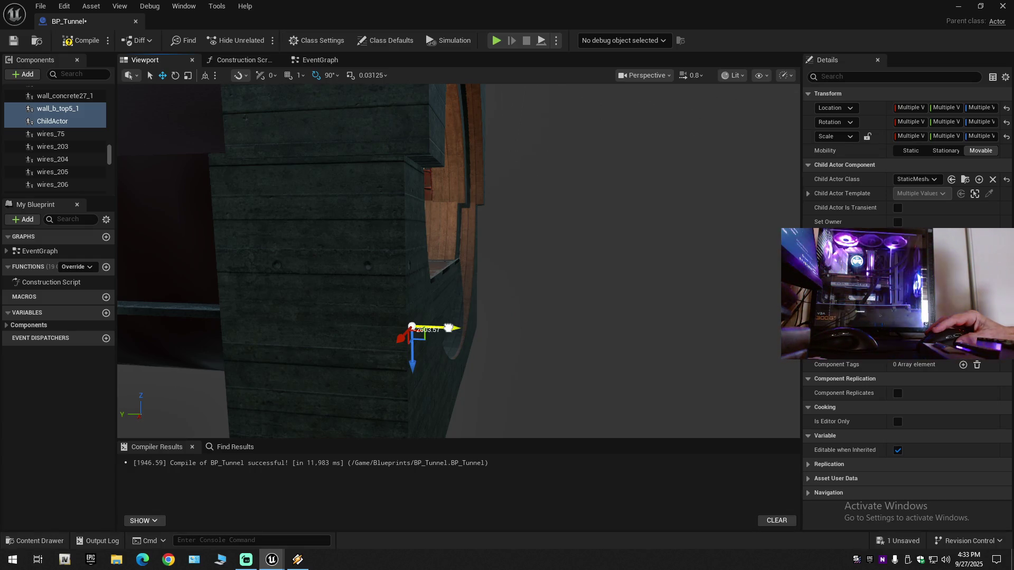
Slide both pieces sideways along Y to close the gap with the arch
{"action": "left_click_drag", "start_coordinate": [448, 328], "coordinate": [458, 328]}
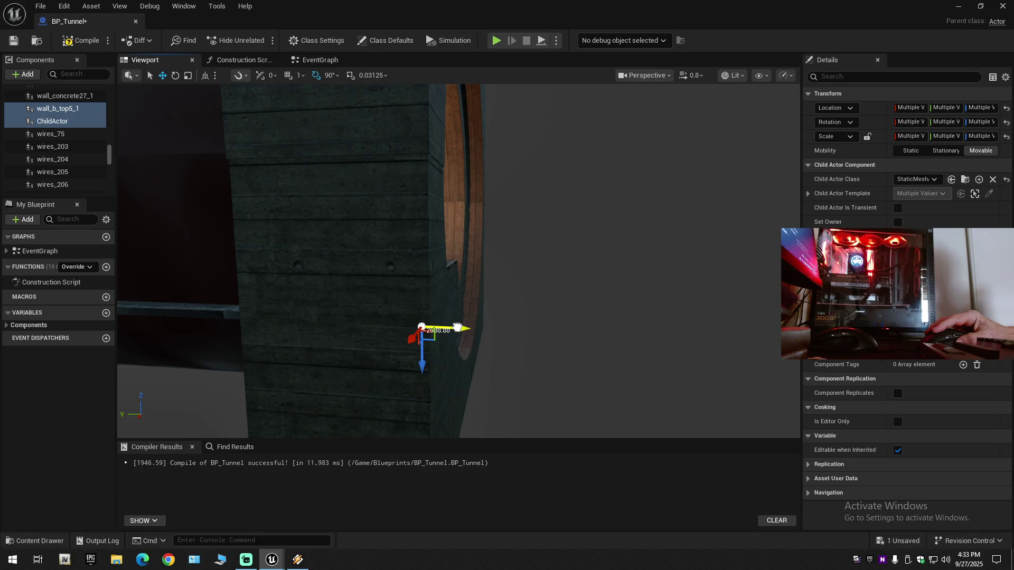
{"action": "mouse_move", "coordinate": [457, 328]}
{"action": "left_mouse_down"}
{"action": "mouse_move", "coordinate": [466, 344]}
{"action": "mouse_move", "coordinate": [448, 338]}
{"action": "mouse_move", "coordinate": [465, 348]}
{"action": "mouse_move", "coordinate": [420, 342]}
{"action": "left_mouse_up"}
{"action": "scroll", "coordinate": [459, 344], "scroll_direction": "down", "scroll_amount": 1}
{"action": "scroll", "coordinate": [449, 341], "scroll_direction": "down", "scroll_amount": 2}
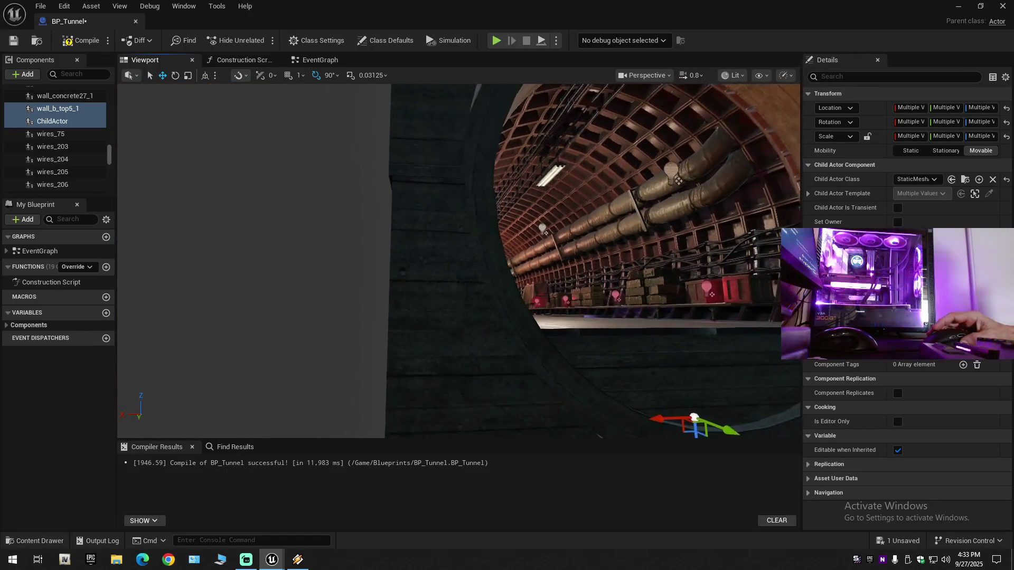
Select only wall_b_top5_1 and nudge it along X from about 49.07 toward 53.70
{"action": "left_click_drag", "start_coordinate": [420, 342], "coordinate": [388, 342]}
{"action": "left_click_drag", "start_coordinate": [463, 121], "coordinate": [464, 120]}
{"action": "left_click_drag", "start_coordinate": [417, 368], "coordinate": [418, 368]}
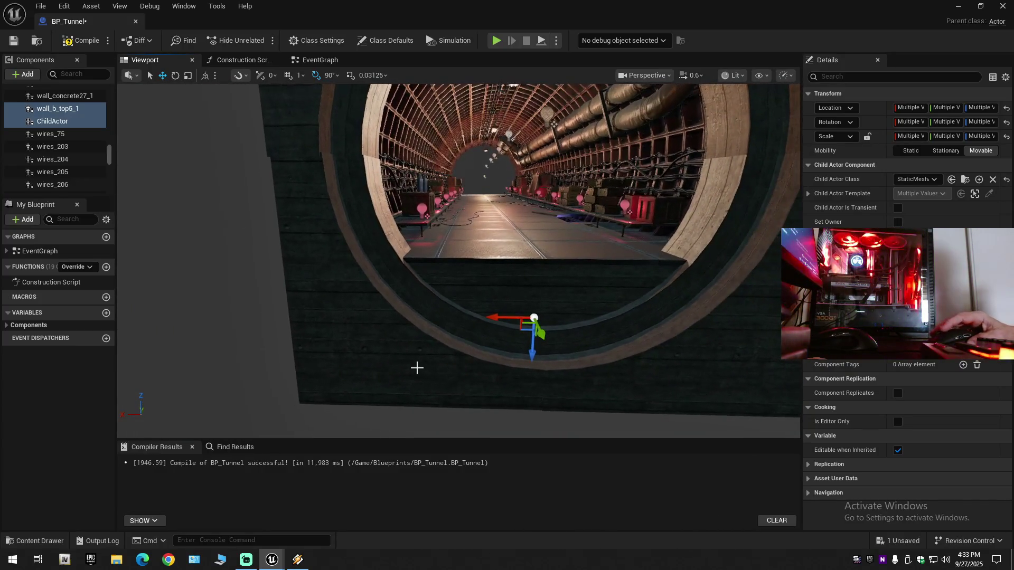
{"action": "left_click", "coordinate": [416, 366]}
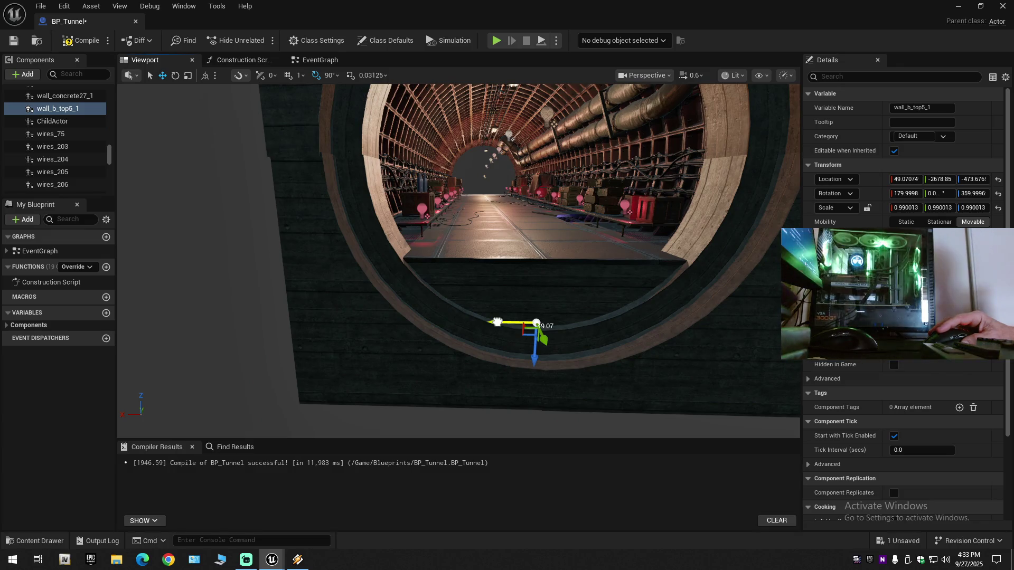
{"action": "left_click_drag", "start_coordinate": [496, 322], "coordinate": [497, 322]}
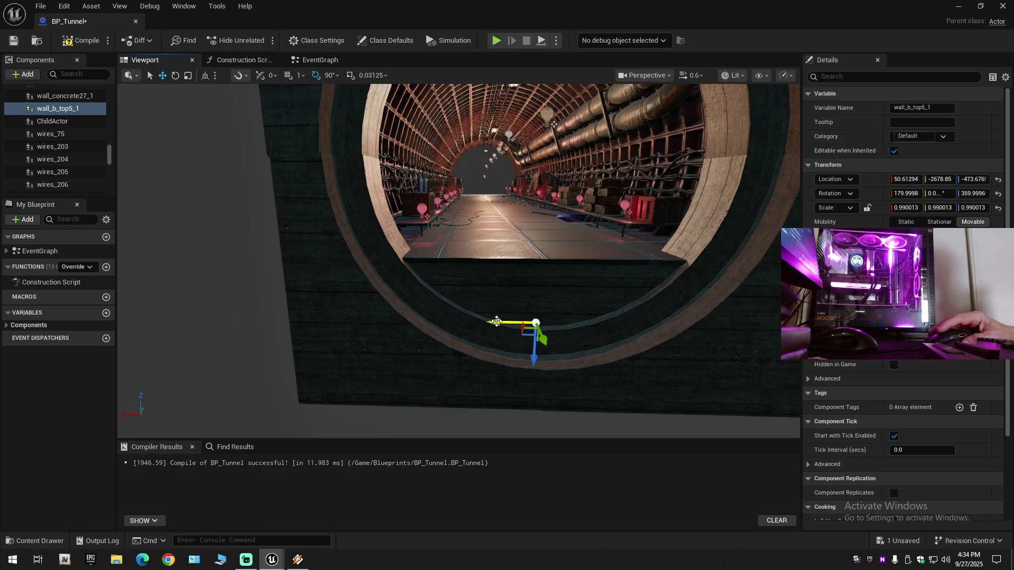
{"action": "left_click_drag", "start_coordinate": [497, 322], "coordinate": [496, 321]}
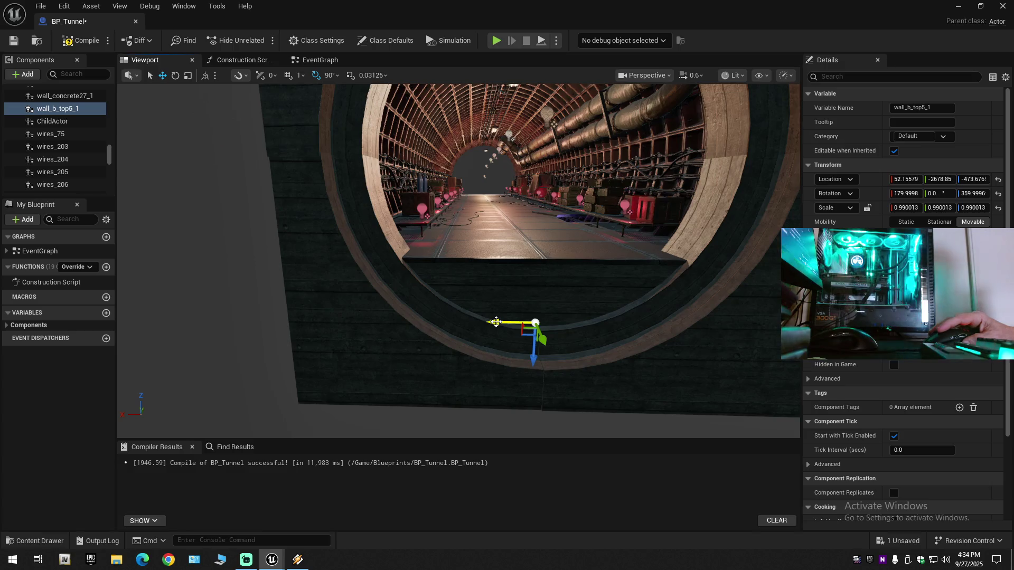
{"action": "left_click_drag", "start_coordinate": [496, 321], "coordinate": [500, 322]}
Turn the view into the tunnel toward the wall and reselect wall_b_top5_1
{"action": "scroll", "coordinate": [683, 433], "scroll_direction": "up", "scroll_amount": 3}
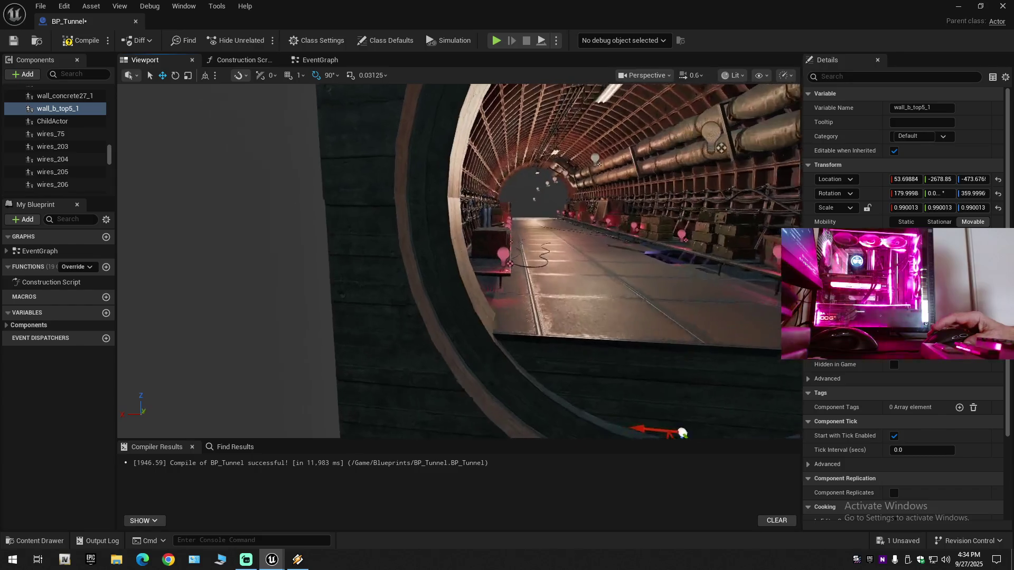
{"action": "scroll", "coordinate": [458, 261], "scroll_direction": "down", "scroll_amount": 2}
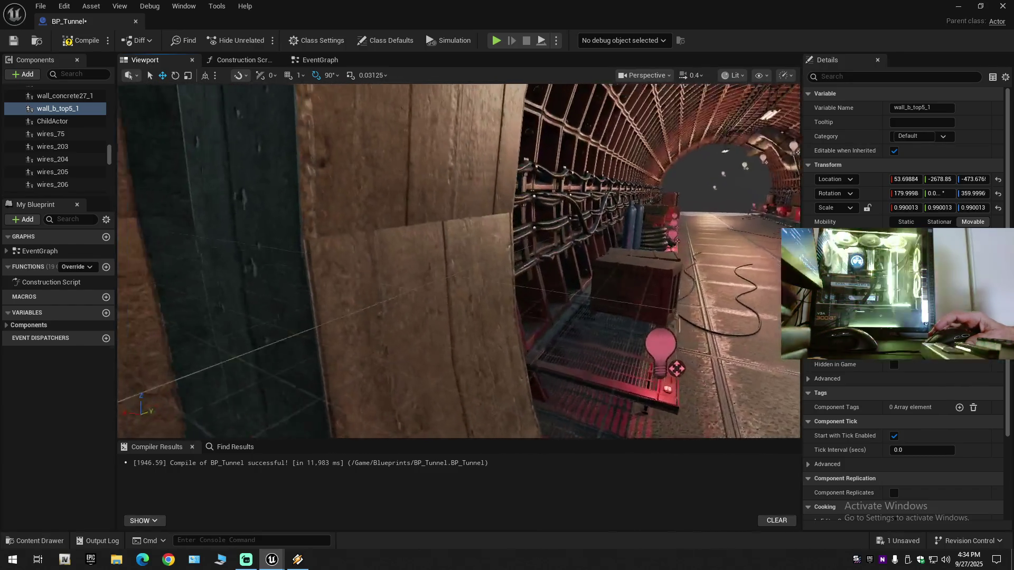
{"action": "left_click_drag", "start_coordinate": [458, 262], "coordinate": [346, 262]}
{"action": "left_click_drag", "start_coordinate": [442, 298], "coordinate": [289, 377]}
{"action": "left_click", "coordinate": [443, 297]}
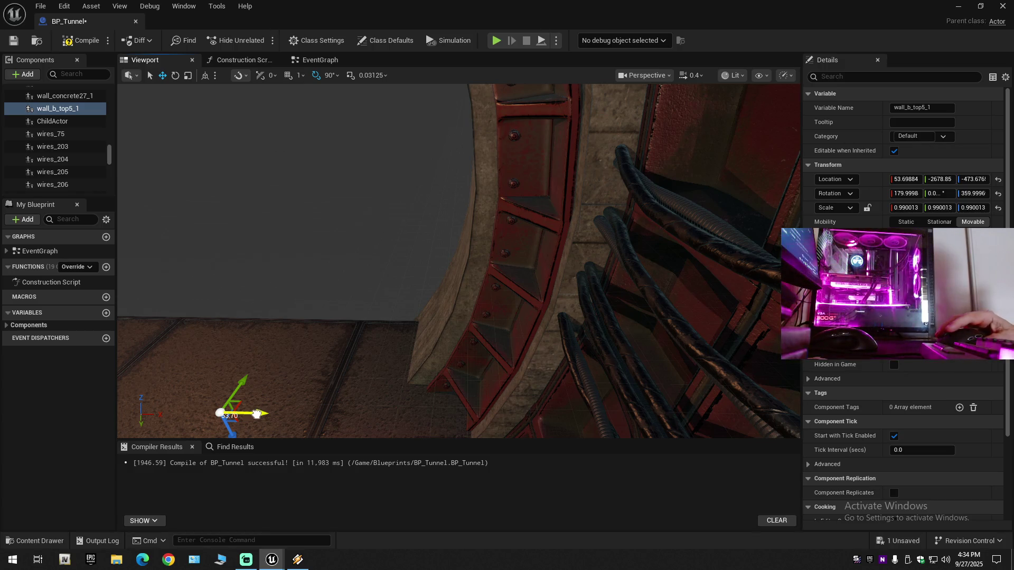
{"action": "left_click", "coordinate": [273, 405]}
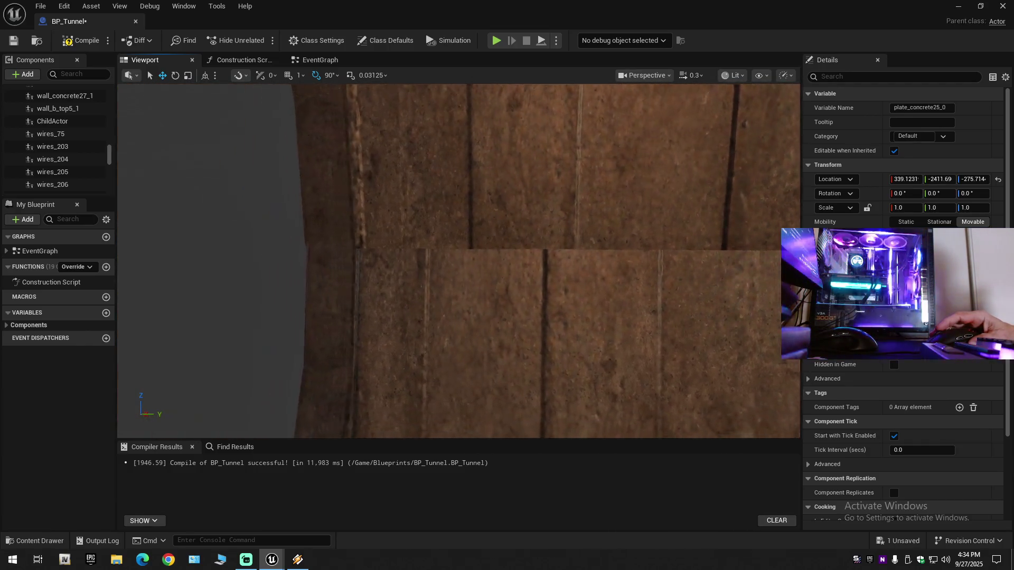
{"action": "scroll", "coordinate": [458, 261], "scroll_direction": "up", "scroll_amount": 2}
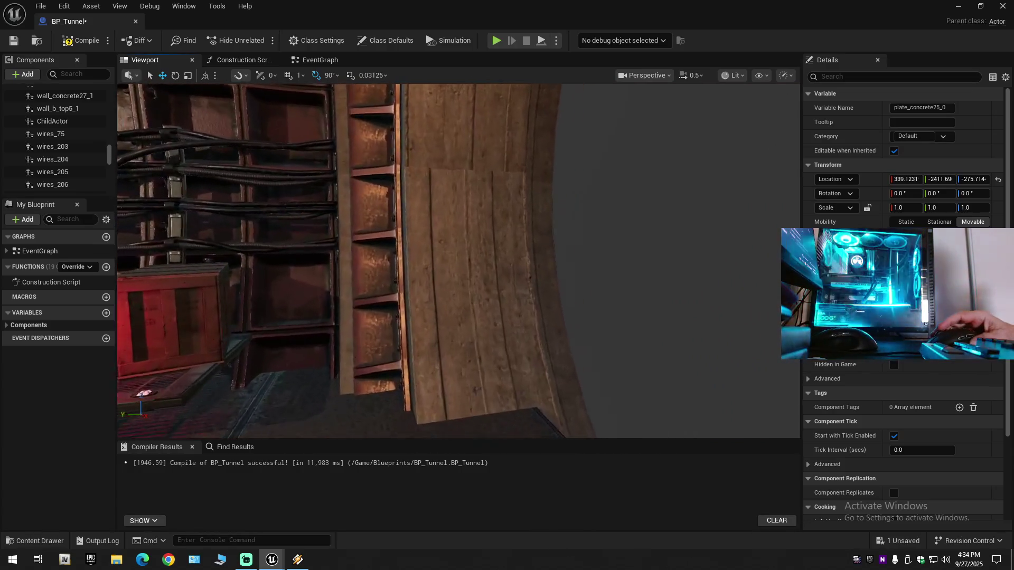
{"action": "scroll", "coordinate": [458, 261], "scroll_direction": "down", "scroll_amount": 2}
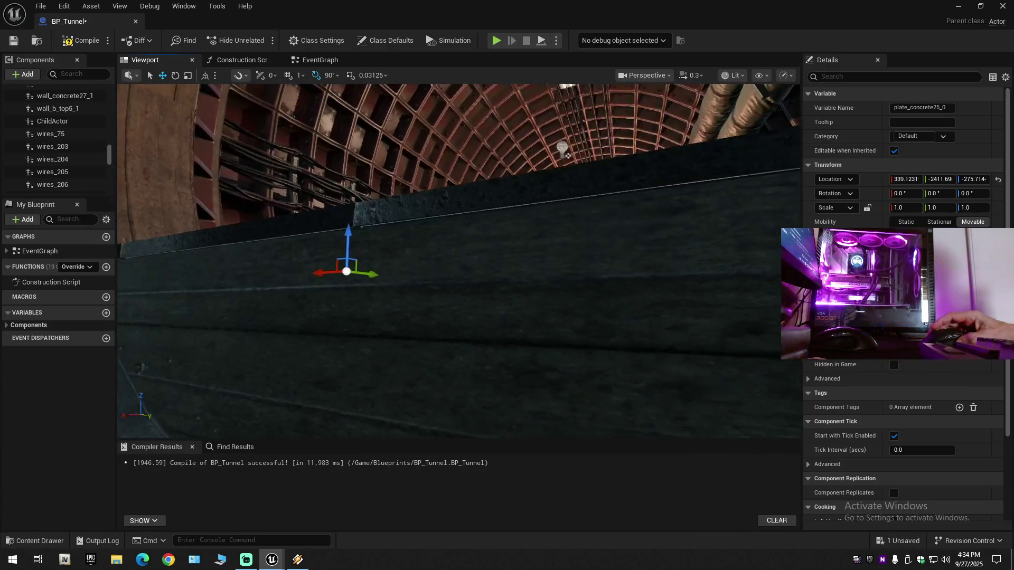
{"action": "scroll", "coordinate": [458, 260], "scroll_direction": "up", "scroll_amount": 2}
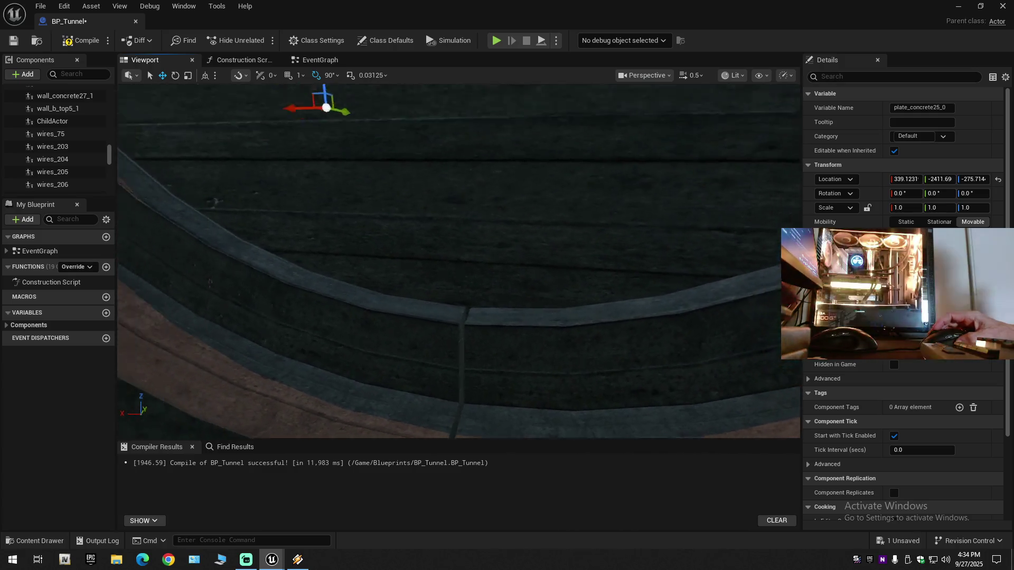
{"action": "scroll", "coordinate": [281, 399], "scroll_direction": "down", "scroll_amount": 3}
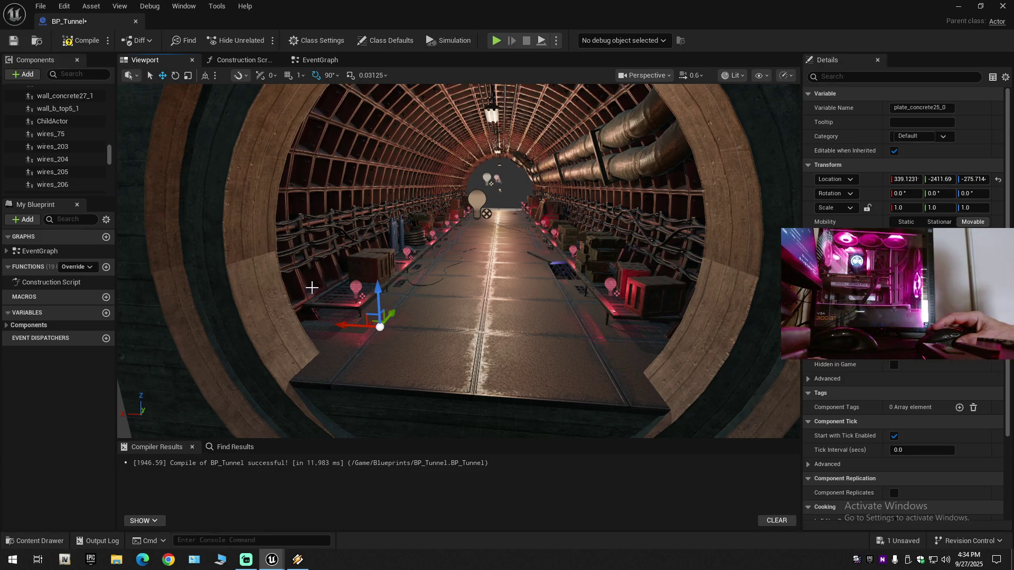
{"action": "left_click_drag", "start_coordinate": [311, 288], "coordinate": [444, 254]}
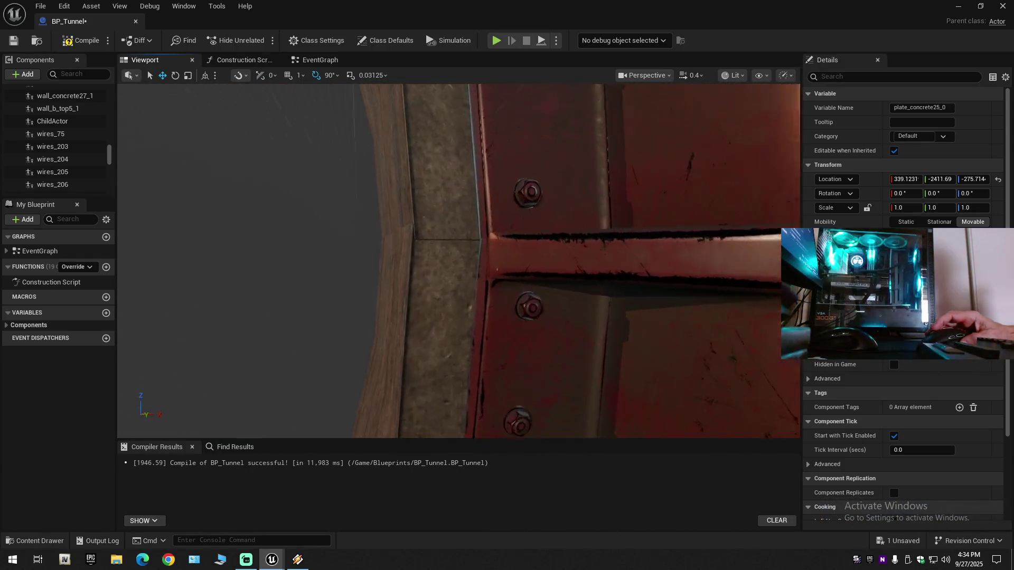
{"action": "mouse_move", "coordinate": [443, 253]}
{"action": "left_mouse_down"}
{"action": "mouse_move", "coordinate": [486, 243]}
{"action": "mouse_move", "coordinate": [370, 299]}
{"action": "left_mouse_up"}
{"action": "left_click", "coordinate": [508, 312]}
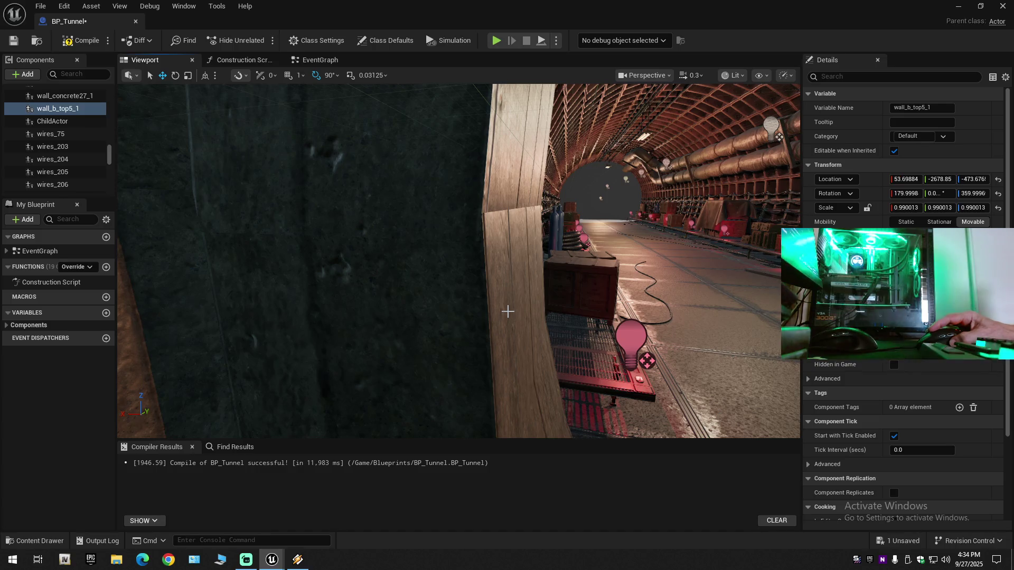
{"action": "left_click", "coordinate": [502, 225]}
{"action": "left_click", "coordinate": [58, 109]}
{"action": "mouse_move", "coordinate": [459, 261]}
{"action": "left_mouse_down"}
{"action": "mouse_move", "coordinate": [380, 270]}
{"action": "mouse_move", "coordinate": [438, 264]}
{"action": "left_mouse_up"}
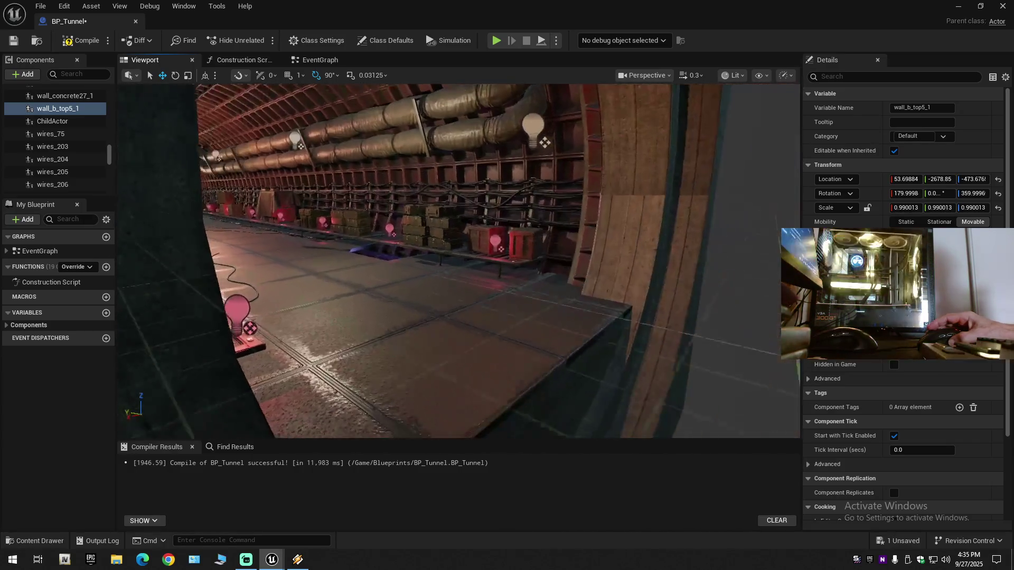
{"action": "left_click", "coordinate": [592, 280]}
{"action": "mouse_move", "coordinate": [591, 280]}
{"action": "left_mouse_down"}
{"action": "mouse_move", "coordinate": [428, 315]}
{"action": "mouse_move", "coordinate": [475, 296]}
{"action": "mouse_move", "coordinate": [338, 256]}
{"action": "mouse_move", "coordinate": [307, 262]}
{"action": "mouse_move", "coordinate": [401, 294]}
{"action": "left_mouse_up"}
{"action": "left_click", "coordinate": [358, 253], "text": "ctrl"}
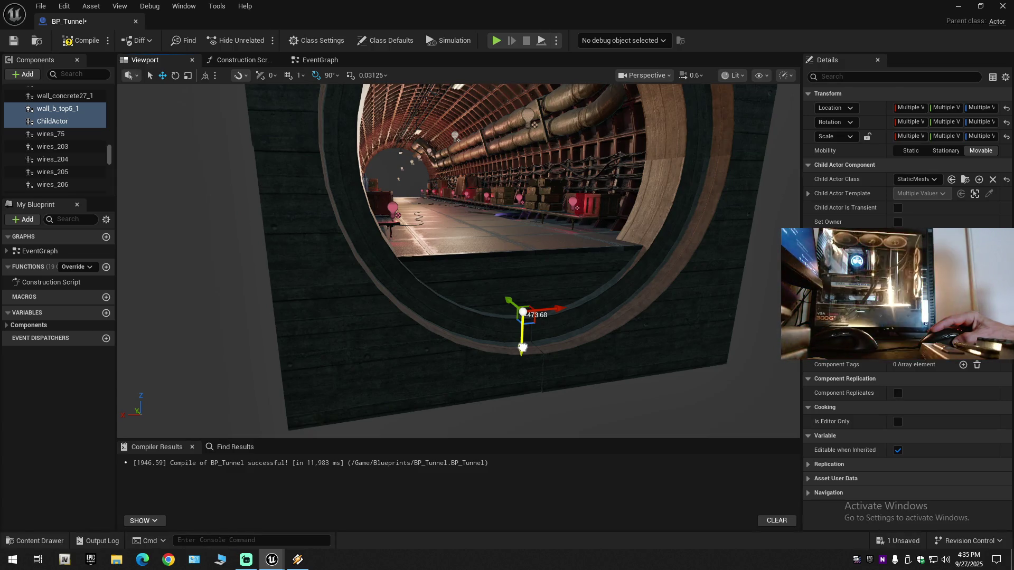
{"action": "left_click_drag", "start_coordinate": [523, 348], "coordinate": [522, 351]}
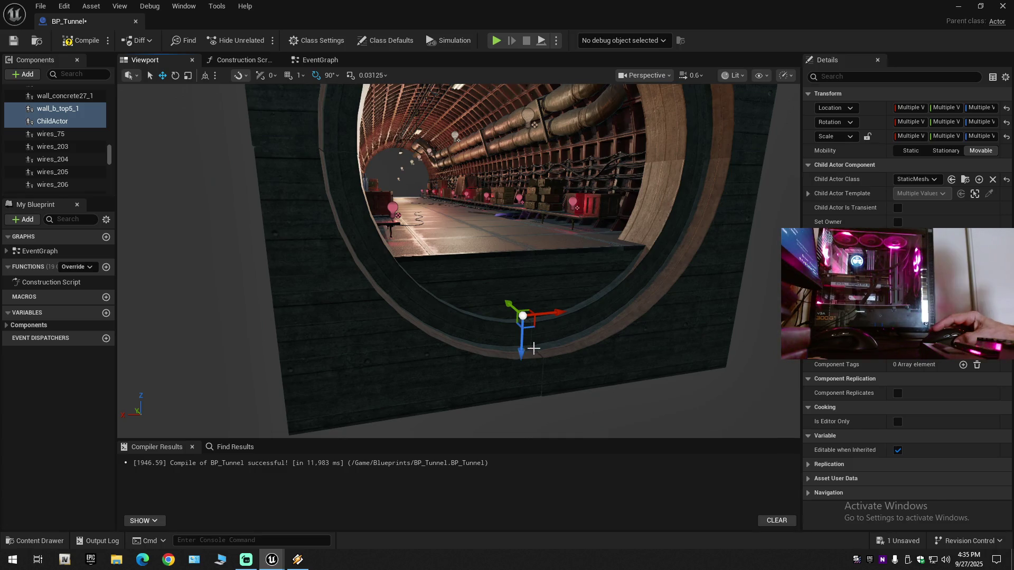
{"action": "left_click_drag", "start_coordinate": [559, 339], "coordinate": [591, 336]}
{"action": "left_click_drag", "start_coordinate": [526, 374], "coordinate": [512, 351]}
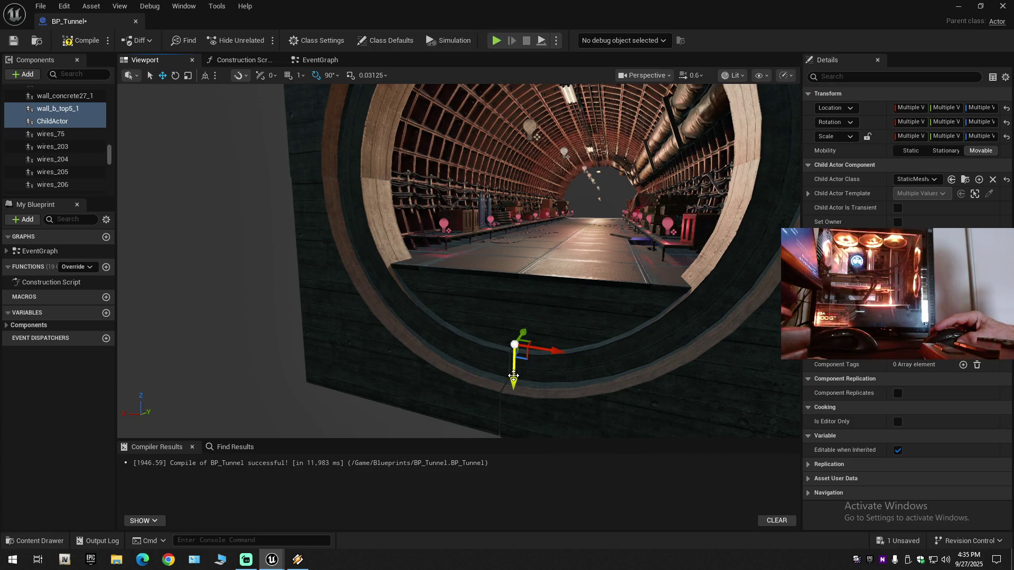
{"action": "left_click_drag", "start_coordinate": [513, 376], "coordinate": [565, 372]}
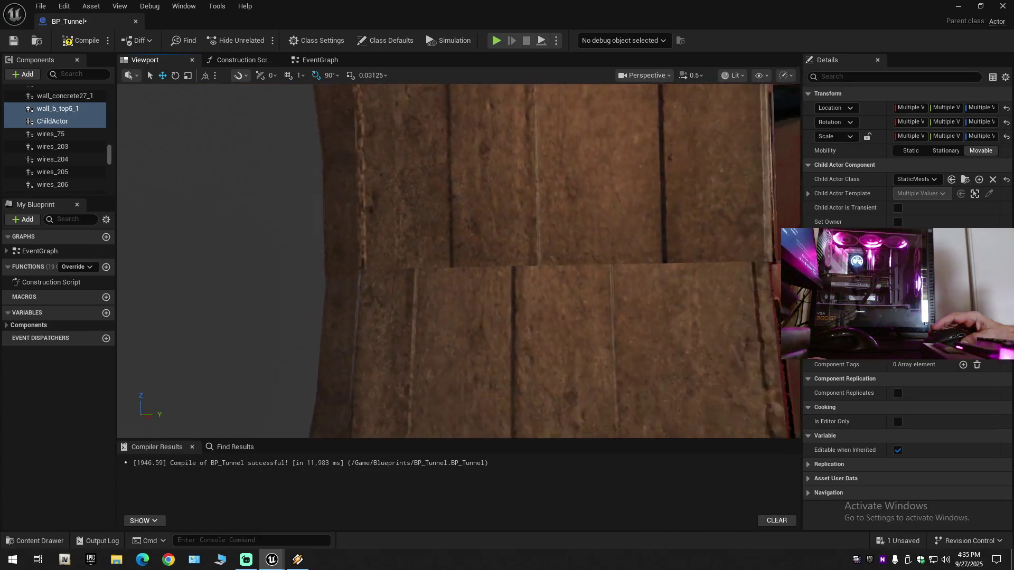
{"action": "left_click_drag", "start_coordinate": [565, 371], "coordinate": [359, 373]}
{"action": "scroll", "coordinate": [528, 372], "scroll_direction": "up", "scroll_amount": 2}
{"action": "scroll", "coordinate": [359, 373], "scroll_direction": "up", "scroll_amount": 1}
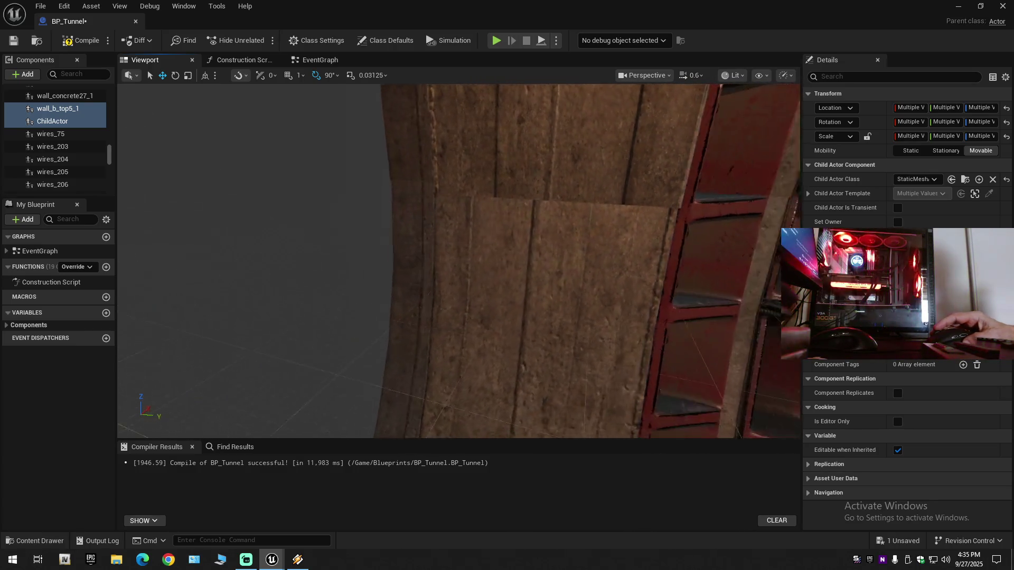
{"action": "scroll", "coordinate": [459, 269], "scroll_direction": "down", "scroll_amount": 3}
{"action": "mouse_move", "coordinate": [458, 261]}
{"action": "left_mouse_down"}
{"action": "mouse_move", "coordinate": [441, 317]}
{"action": "mouse_move", "coordinate": [380, 316]}
{"action": "mouse_move", "coordinate": [409, 317]}
{"action": "mouse_move", "coordinate": [389, 289]}
{"action": "mouse_move", "coordinate": [407, 285]}
{"action": "mouse_move", "coordinate": [380, 313]}
{"action": "left_mouse_up"}
{"action": "scroll", "coordinate": [446, 306], "scroll_direction": "up", "scroll_amount": 1}
{"action": "scroll", "coordinate": [425, 317], "scroll_direction": "up", "scroll_amount": 2}
{"action": "scroll", "coordinate": [391, 316], "scroll_direction": "down", "scroll_amount": 1}
{"action": "left_click", "coordinate": [390, 289]}
{"action": "key", "text": "f"}
{"action": "scroll", "coordinate": [399, 287], "scroll_direction": "up", "scroll_amount": 1}
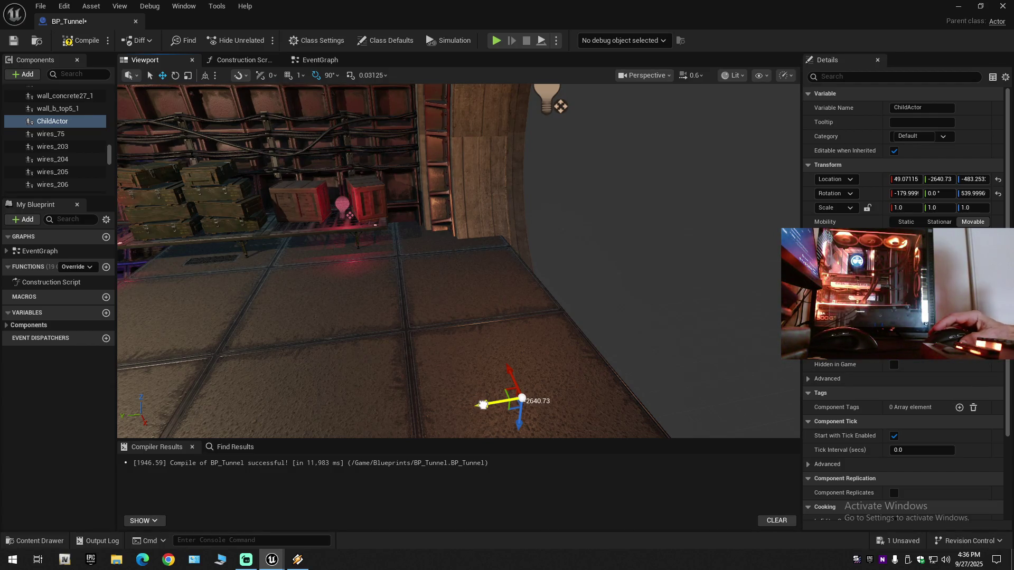
Move ChildActor along Y to -2640.09, flush with the concrete end wall
{"action": "left_click", "coordinate": [483, 404]}
{"action": "left_click_drag", "start_coordinate": [482, 403], "coordinate": [482, 403]}
{"action": "scroll", "coordinate": [483, 403], "scroll_direction": "down", "scroll_amount": 2}
{"action": "scroll", "coordinate": [482, 403], "scroll_direction": "down", "scroll_amount": 1}
{"action": "scroll", "coordinate": [482, 403], "scroll_direction": "up", "scroll_amount": 2}
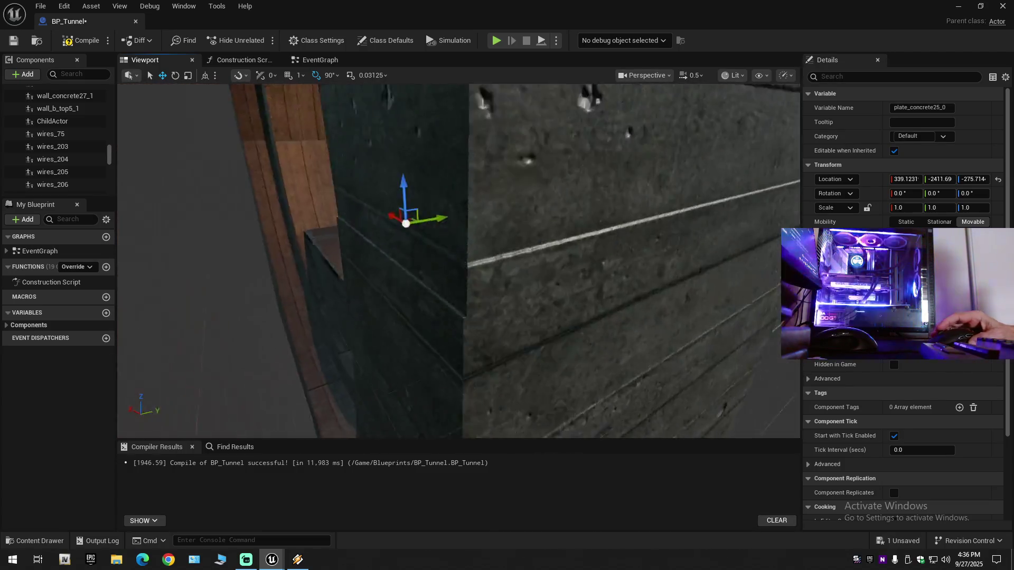
{"action": "left_click_drag", "start_coordinate": [624, 303], "coordinate": [625, 304]}
{"action": "left_click", "coordinate": [478, 323]}
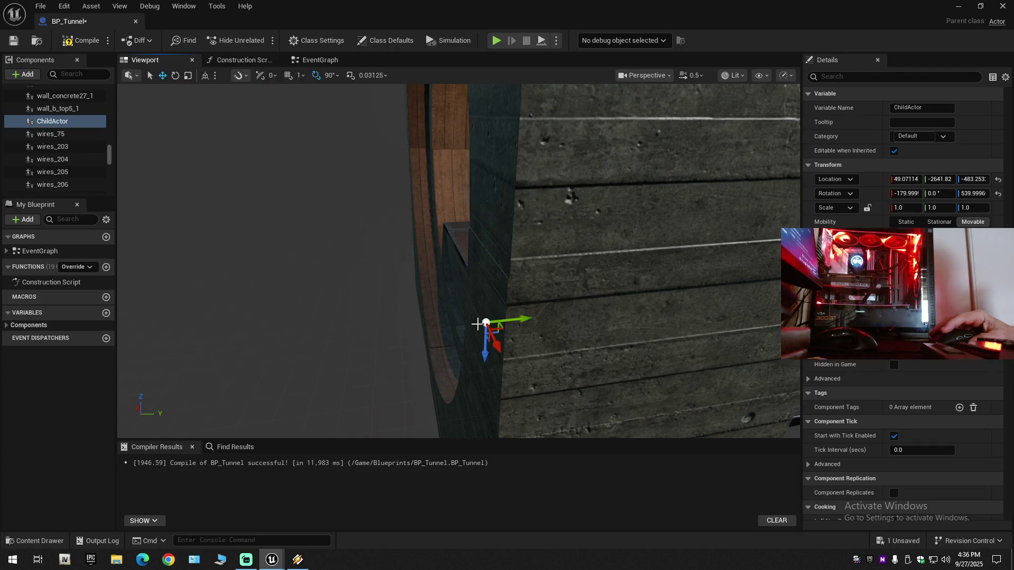
{"action": "left_click_drag", "start_coordinate": [517, 318], "coordinate": [519, 319]}
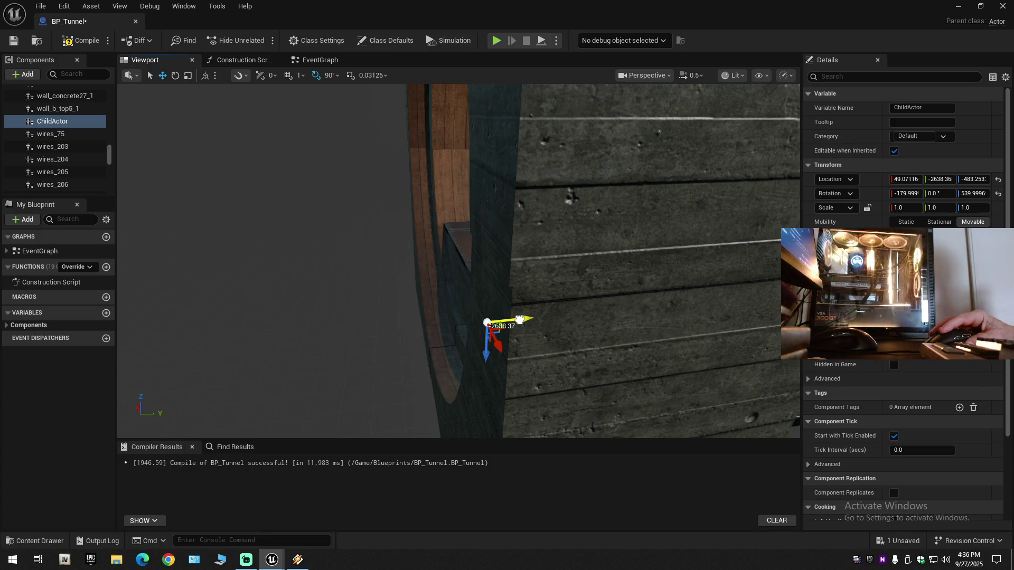
{"action": "left_click_drag", "start_coordinate": [520, 320], "coordinate": [532, 310]}
Select wall_b_top5_1 and slide it along Y to -2677.87
{"action": "scroll", "coordinate": [531, 310], "scroll_direction": "up", "scroll_amount": 3}
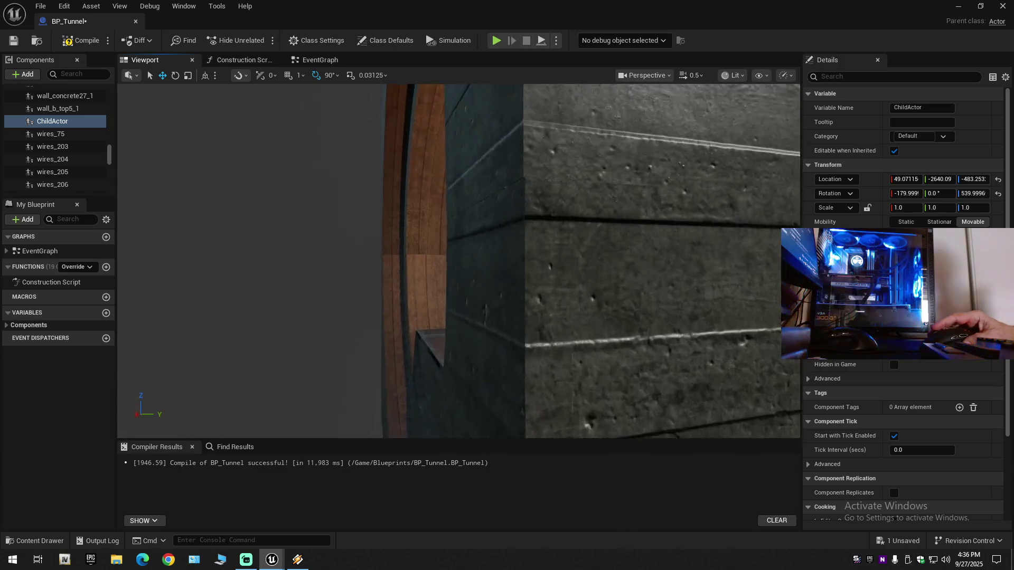
{"action": "scroll", "coordinate": [704, 364], "scroll_direction": "down", "scroll_amount": 5}
{"action": "mouse_move", "coordinate": [704, 364]}
{"action": "left_mouse_down"}
{"action": "mouse_move", "coordinate": [623, 365]}
{"action": "mouse_move", "coordinate": [604, 228]}
{"action": "mouse_move", "coordinate": [377, 343]}
{"action": "left_mouse_up"}
{"action": "left_click", "coordinate": [623, 365]}
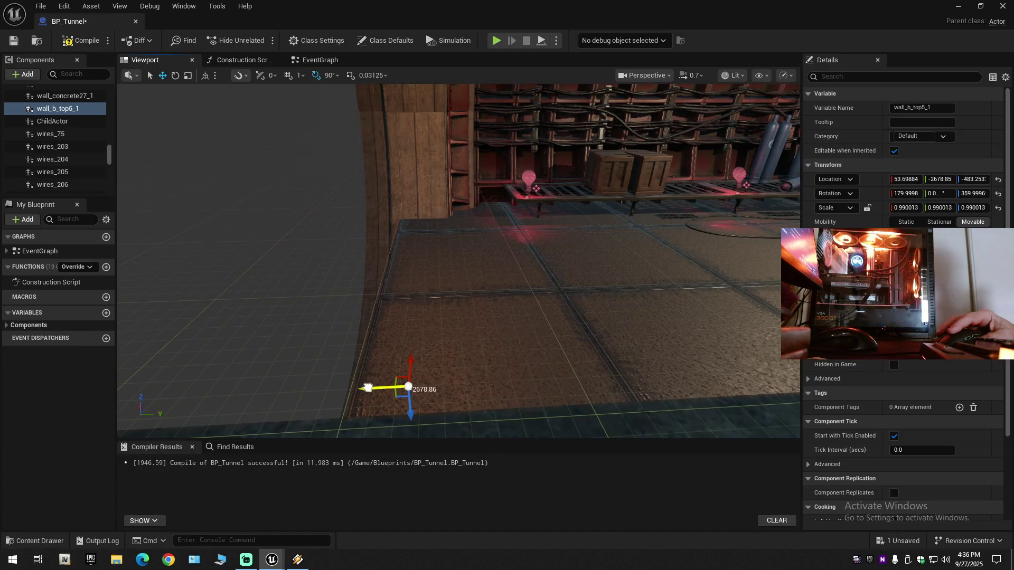
{"action": "mouse_move", "coordinate": [369, 388]}
{"action": "left_mouse_down"}
{"action": "mouse_move", "coordinate": [371, 306]}
{"action": "mouse_move", "coordinate": [349, 349]}
{"action": "mouse_move", "coordinate": [201, 349]}
{"action": "mouse_move", "coordinate": [211, 348]}
{"action": "left_mouse_up"}
{"action": "scroll", "coordinate": [317, 349], "scroll_direction": "down", "scroll_amount": 1}
{"action": "scroll", "coordinate": [275, 349], "scroll_direction": "up", "scroll_amount": 3}
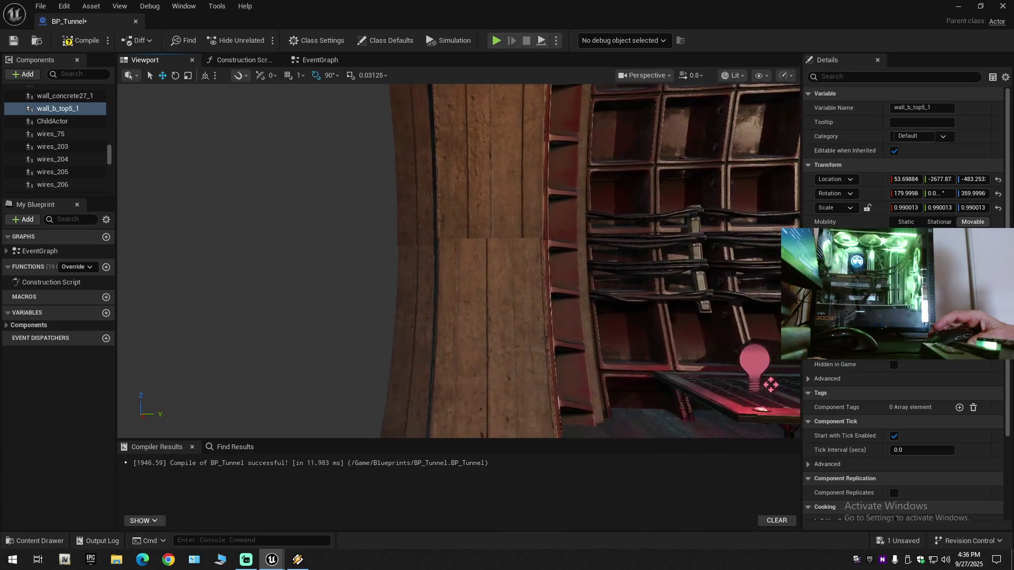
{"action": "left_click_drag", "start_coordinate": [381, 347], "coordinate": [382, 346]}
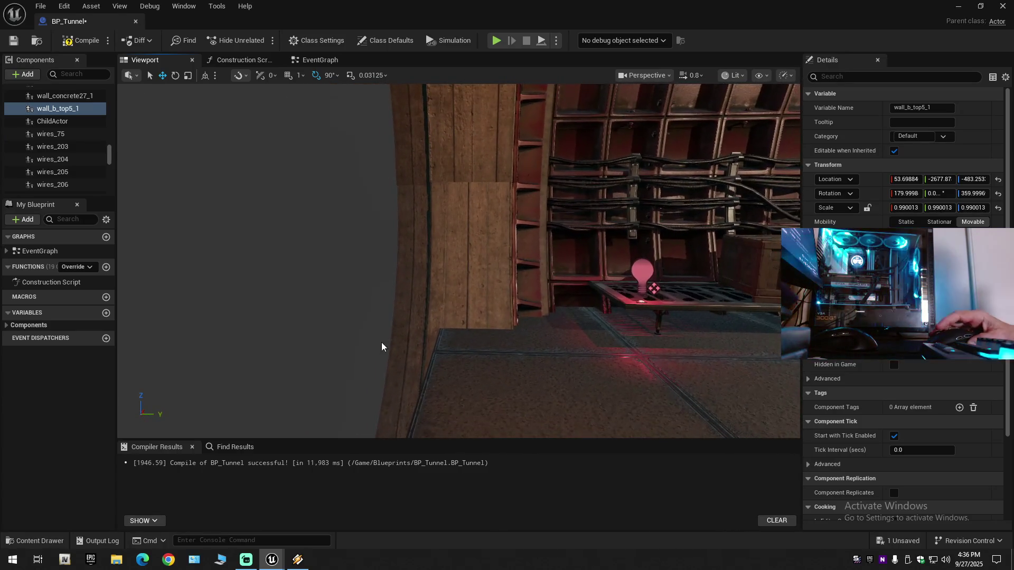
{"action": "mouse_move", "coordinate": [434, 297]}
{"action": "left_mouse_down"}
{"action": "mouse_move", "coordinate": [434, 287]}
{"action": "mouse_move", "coordinate": [385, 288]}
{"action": "mouse_move", "coordinate": [444, 299]}
{"action": "mouse_move", "coordinate": [431, 295]}
{"action": "mouse_move", "coordinate": [407, 330]}
{"action": "left_mouse_up"}
{"action": "scroll", "coordinate": [458, 261], "scroll_direction": "up", "scroll_amount": 2}
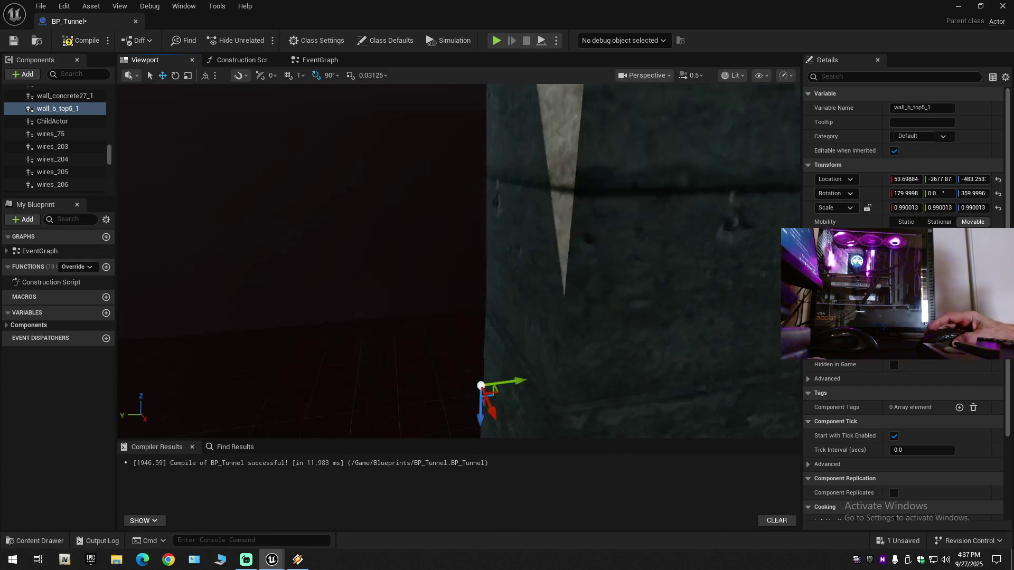
Select ChildActor and wall_b_top5_1 together at the tunnel's far end
{"action": "mouse_move", "coordinate": [407, 330]}
{"action": "left_mouse_down"}
{"action": "mouse_move", "coordinate": [378, 110]}
{"action": "mouse_move", "coordinate": [345, 114]}
{"action": "mouse_move", "coordinate": [346, 140]}
{"action": "mouse_move", "coordinate": [346, 108]}
{"action": "mouse_move", "coordinate": [320, 112]}
{"action": "left_mouse_up"}
{"action": "scroll", "coordinate": [346, 114], "scroll_direction": "up", "scroll_amount": 2}
{"action": "scroll", "coordinate": [346, 108], "scroll_direction": "down", "scroll_amount": 1}
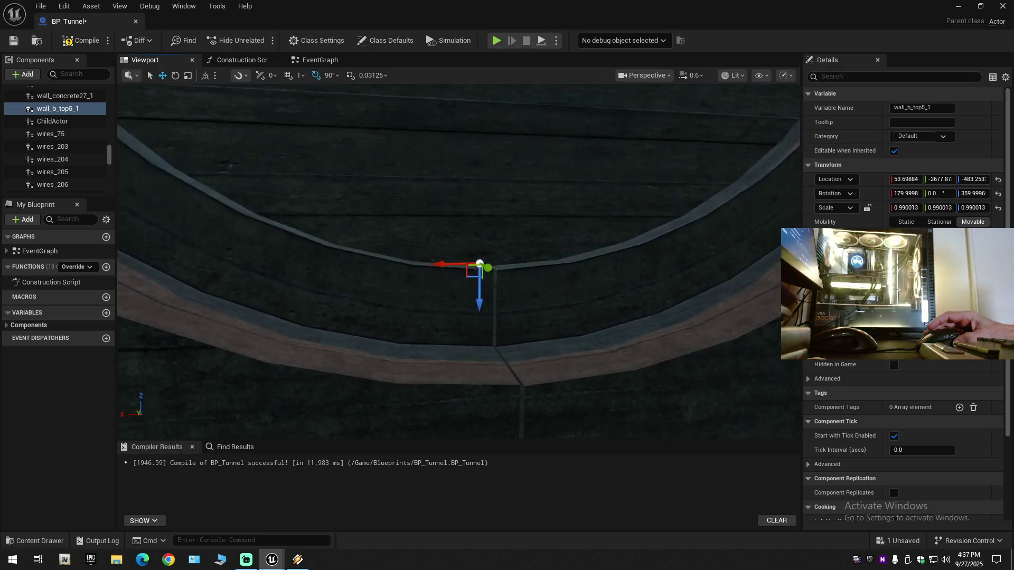
{"action": "scroll", "coordinate": [459, 261], "scroll_direction": "up", "scroll_amount": 6}
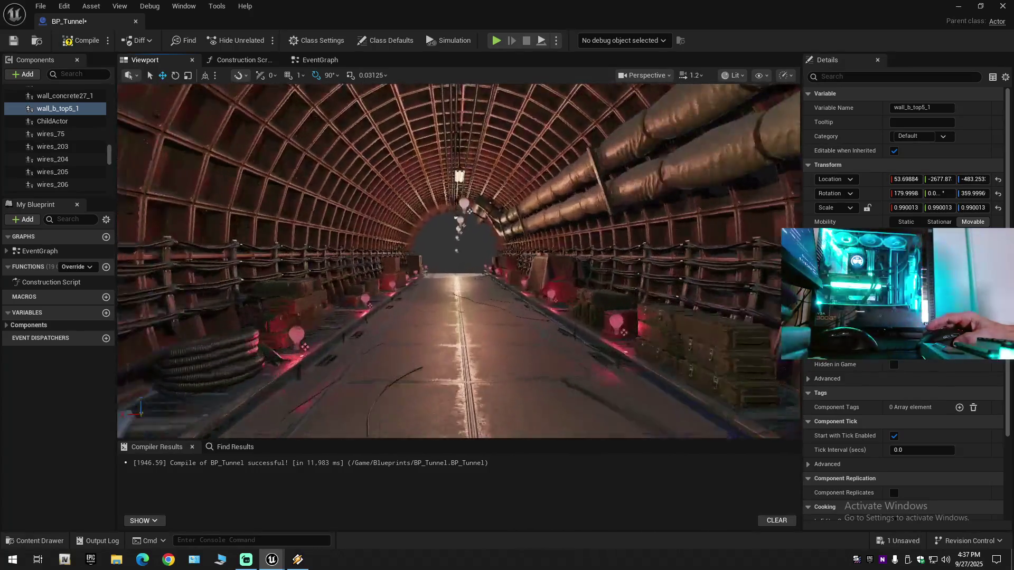
{"action": "mouse_move", "coordinate": [459, 261]}
{"action": "left_mouse_down"}
{"action": "mouse_move", "coordinate": [438, 209]}
{"action": "mouse_move", "coordinate": [487, 307]}
{"action": "mouse_move", "coordinate": [446, 292]}
{"action": "mouse_move", "coordinate": [475, 293]}
{"action": "mouse_move", "coordinate": [470, 302]}
{"action": "left_mouse_up"}
{"action": "scroll", "coordinate": [447, 292], "scroll_direction": "up", "scroll_amount": 2}
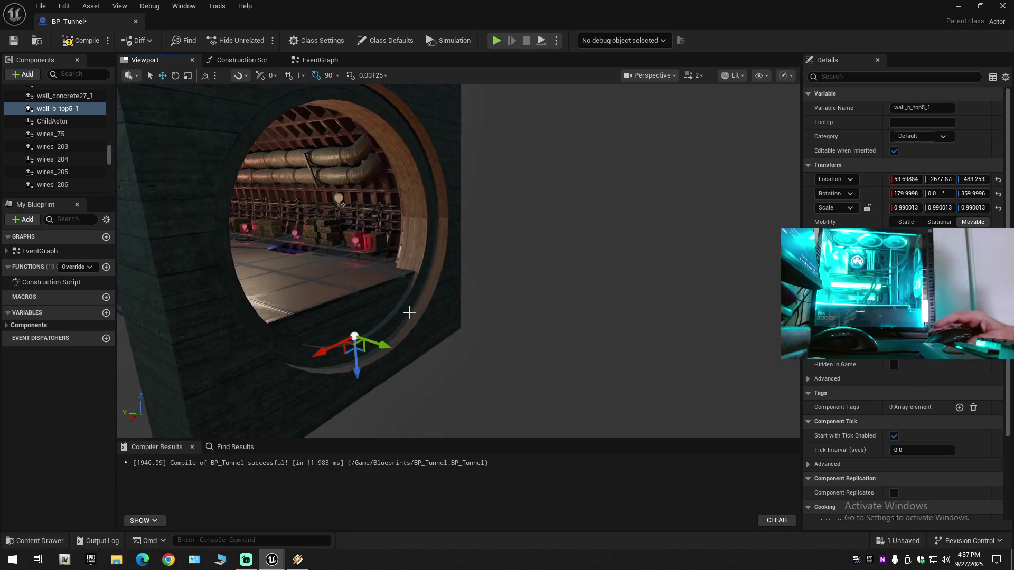
{"action": "left_click", "coordinate": [442, 292]}
{"action": "left_click", "coordinate": [272, 381], "text": "ctrl"}
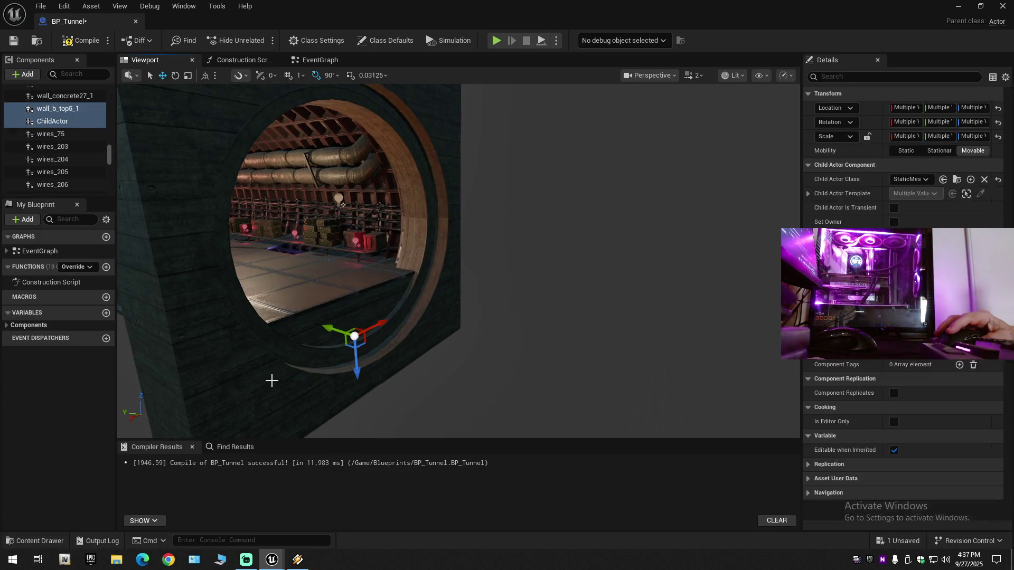
Duplicate both pieces with Ctrl+D, creating ChildActor1 and wall_b_top5_2
{"action": "left_click_drag", "start_coordinate": [328, 331], "coordinate": [333, 330]}
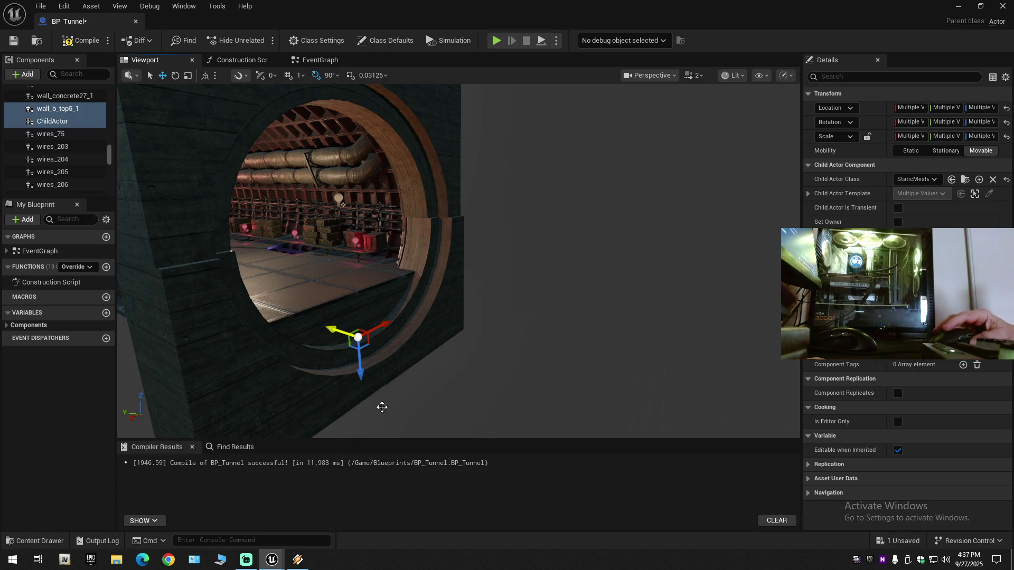
{"action": "left_click", "coordinate": [297, 560]}
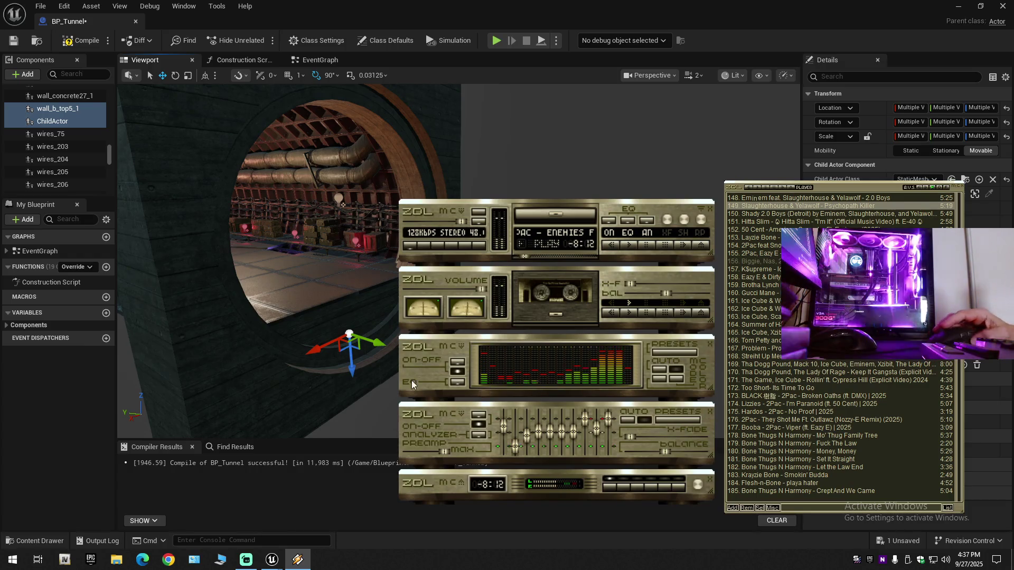
{"action": "left_click", "coordinate": [451, 44]}
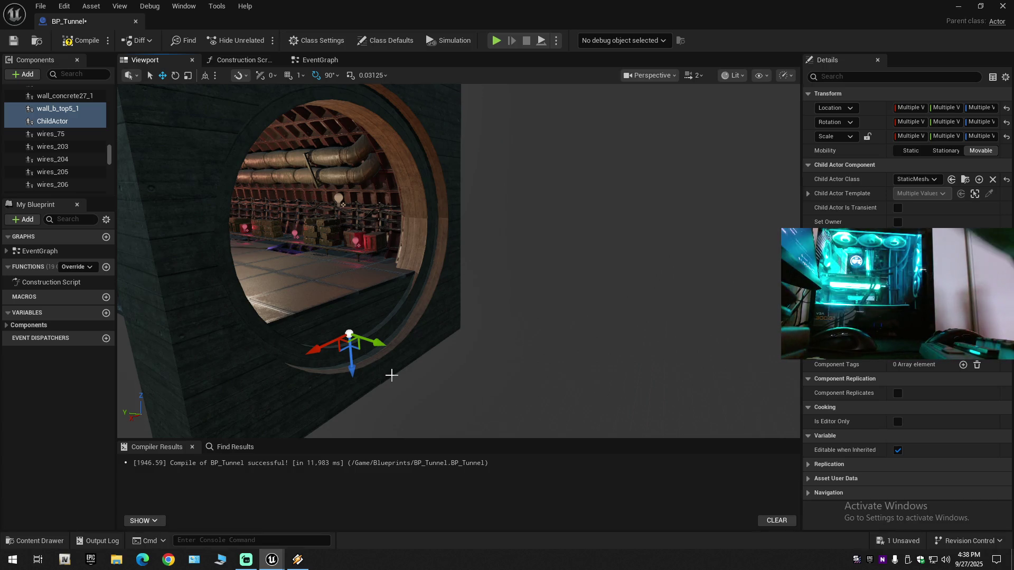
{"action": "key", "text": "ctrl+d"}
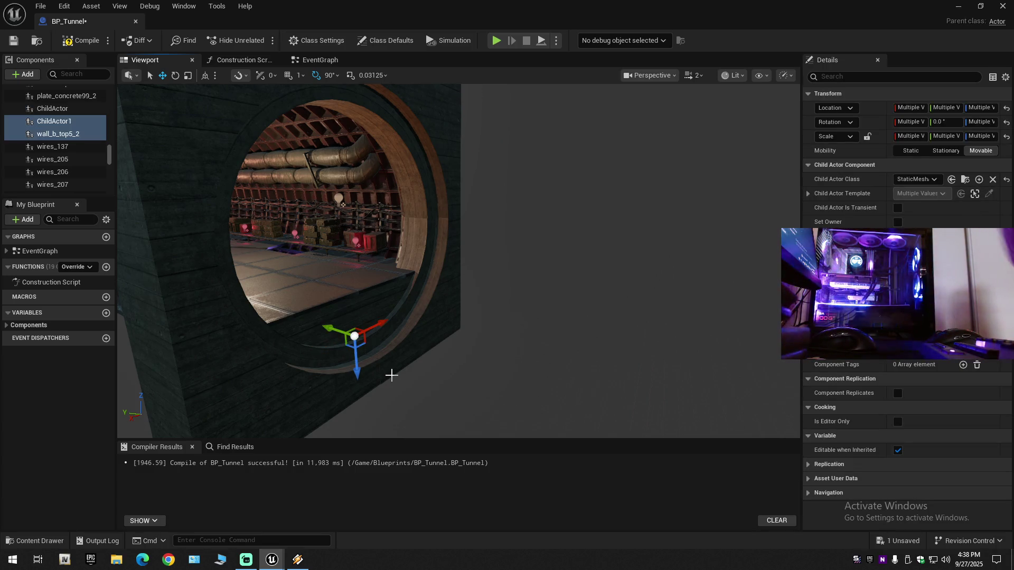
{"action": "left_click_drag", "start_coordinate": [421, 390], "coordinate": [239, 565]}
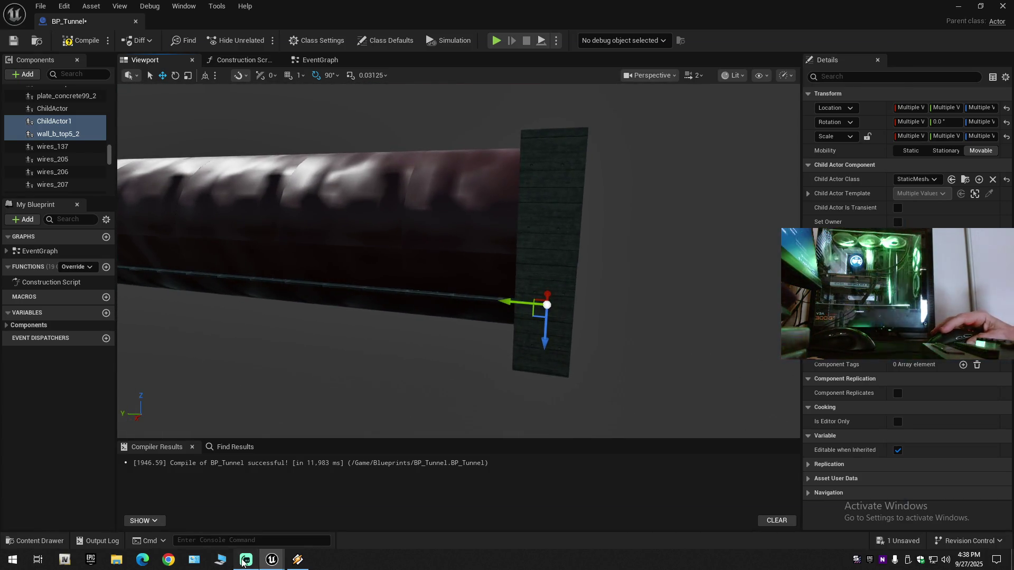
{"action": "left_click", "coordinate": [245, 560]}
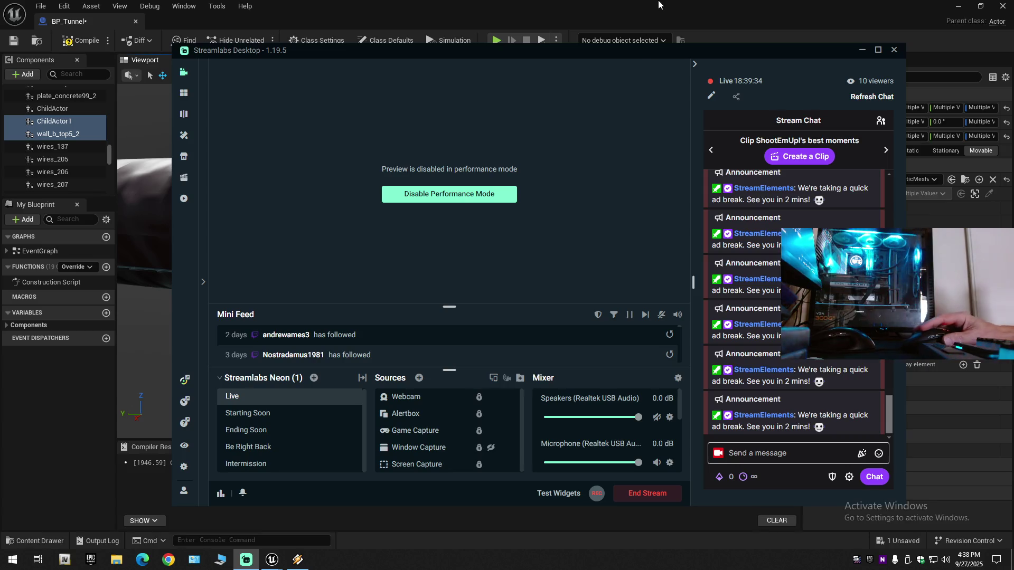
{"action": "left_click", "coordinate": [659, 5]}
{"action": "key", "text": "f"}
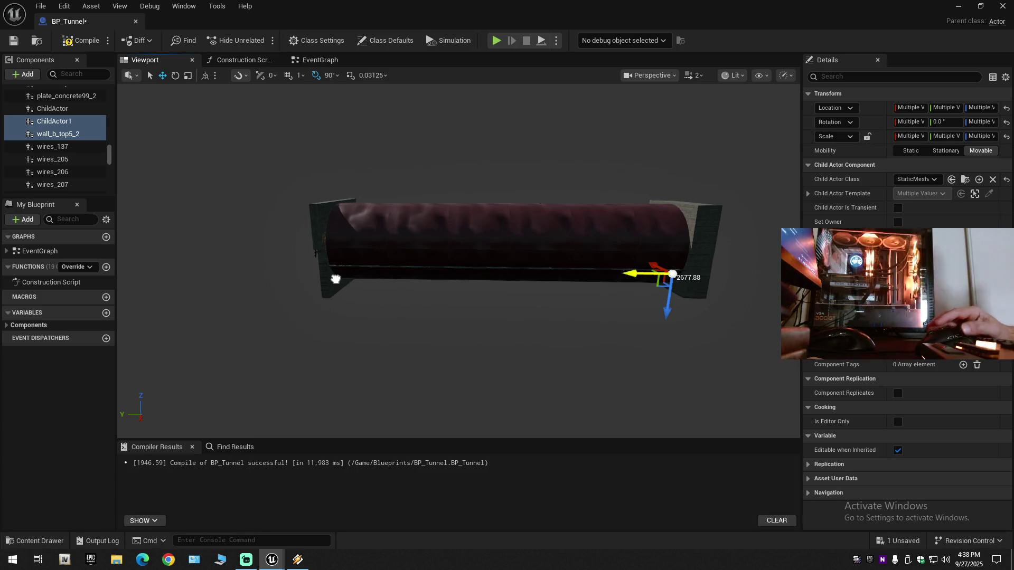
{"action": "middle_click", "coordinate": [317, 279], "text": "alt"}
{"action": "mouse_move", "coordinate": [316, 279]}
{"action": "left_mouse_down"}
{"action": "mouse_move", "coordinate": [476, 158]}
{"action": "mouse_move", "coordinate": [419, 148]}
{"action": "mouse_move", "coordinate": [407, 159]}
{"action": "mouse_move", "coordinate": [523, 163]}
{"action": "mouse_move", "coordinate": [342, 270]}
{"action": "left_mouse_up"}
{"action": "left_click", "coordinate": [342, 271]}
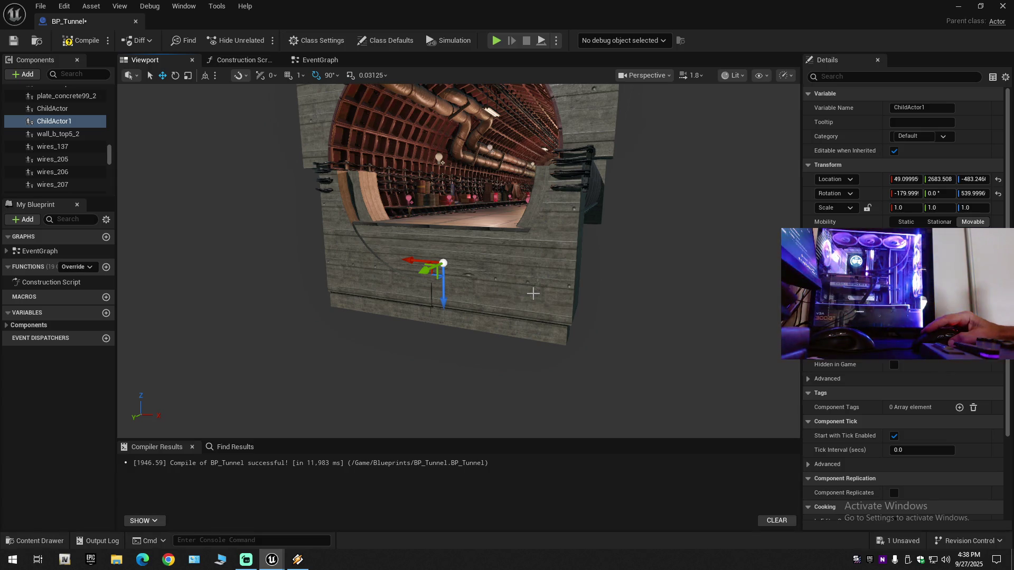
Delete the duplicate wall_b_top5_2 piece
{"action": "key", "text": "Escape"}
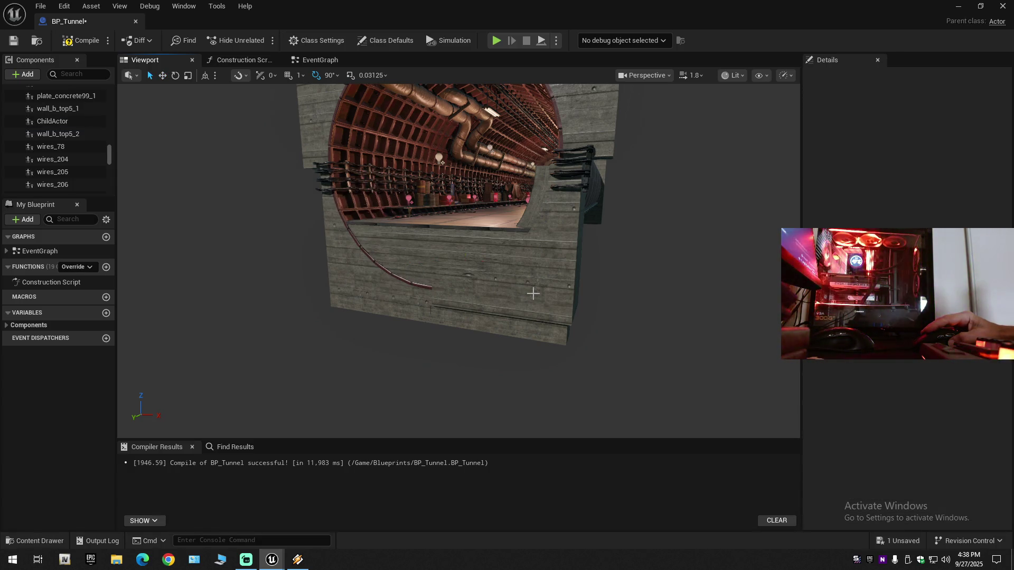
{"action": "left_click", "coordinate": [533, 294]}
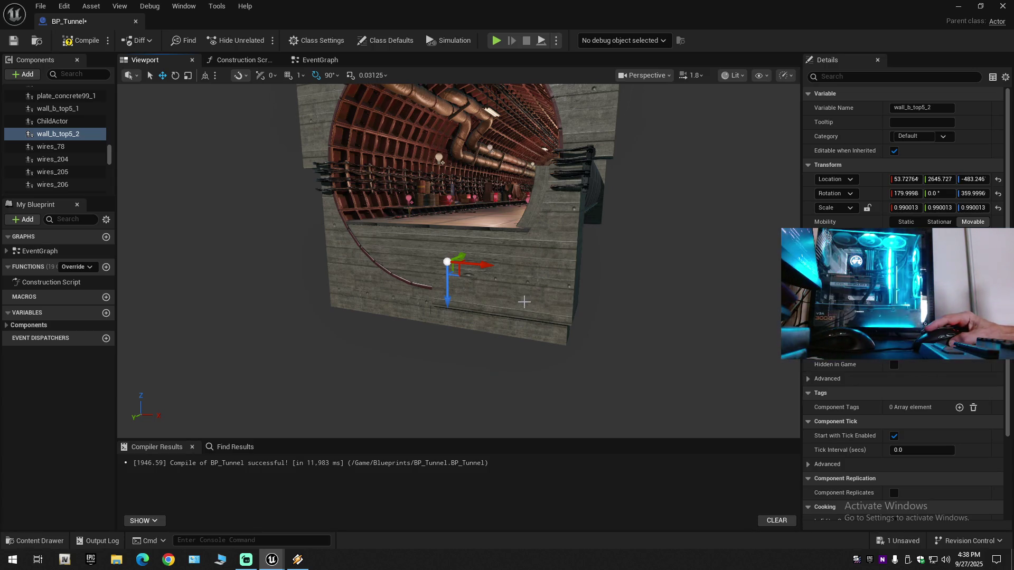
{"action": "key", "text": "Delete"}
{"action": "mouse_move", "coordinate": [538, 291]}
{"action": "left_mouse_down"}
{"action": "mouse_move", "coordinate": [401, 296]}
{"action": "mouse_move", "coordinate": [518, 295]}
{"action": "mouse_move", "coordinate": [533, 325]}
{"action": "mouse_move", "coordinate": [560, 325]}
{"action": "mouse_move", "coordinate": [507, 325]}
{"action": "left_mouse_up"}
Move wall_b_top5_1 along Y, then undo twice to restore it at Y -2677.87
{"action": "left_click", "coordinate": [390, 369]}
{"action": "key", "text": "f"}
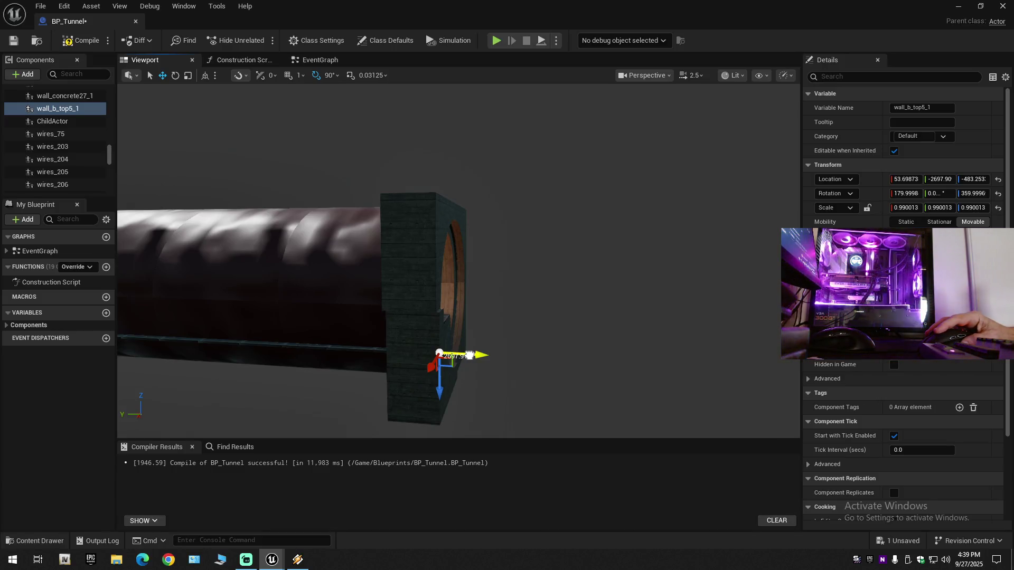
{"action": "left_click_drag", "start_coordinate": [470, 356], "coordinate": [237, 358]}
{"action": "key", "text": "f"}
{"action": "mouse_move", "coordinate": [347, 364]}
{"action": "left_mouse_down"}
{"action": "mouse_move", "coordinate": [370, 359]}
{"action": "mouse_move", "coordinate": [347, 364]}
{"action": "left_mouse_up"}
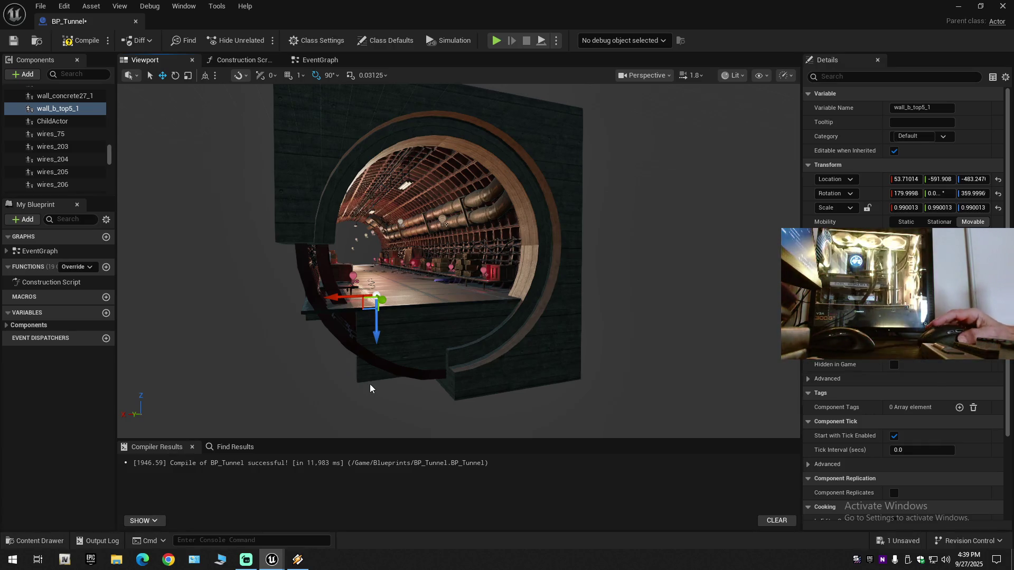
{"action": "key", "text": "ctrl+z"}
{"action": "left_click_drag", "start_coordinate": [460, 354], "coordinate": [433, 360]}
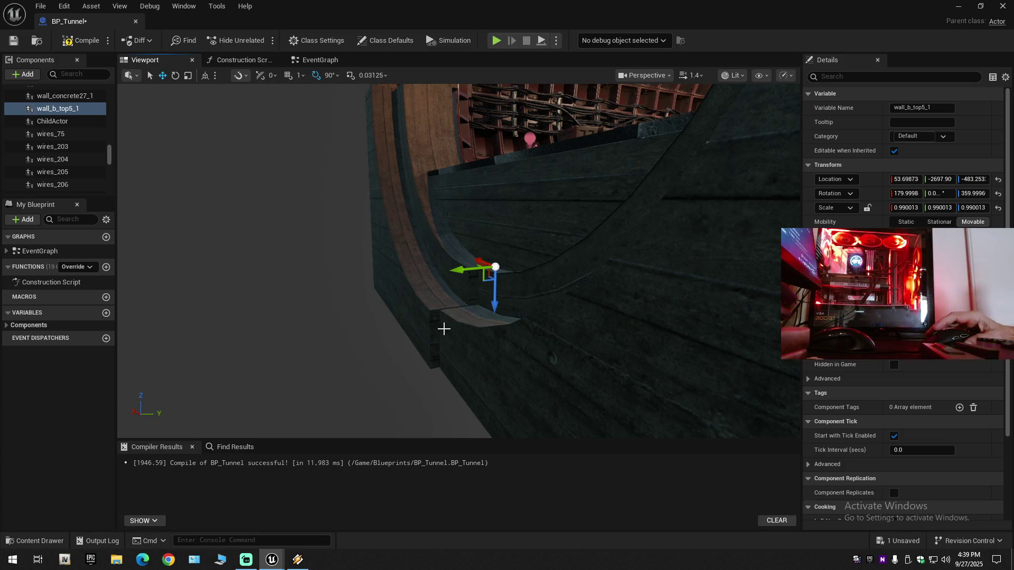
{"action": "key", "text": "ctrl+z"}
{"action": "left_click_drag", "start_coordinate": [462, 336], "coordinate": [406, 341]}
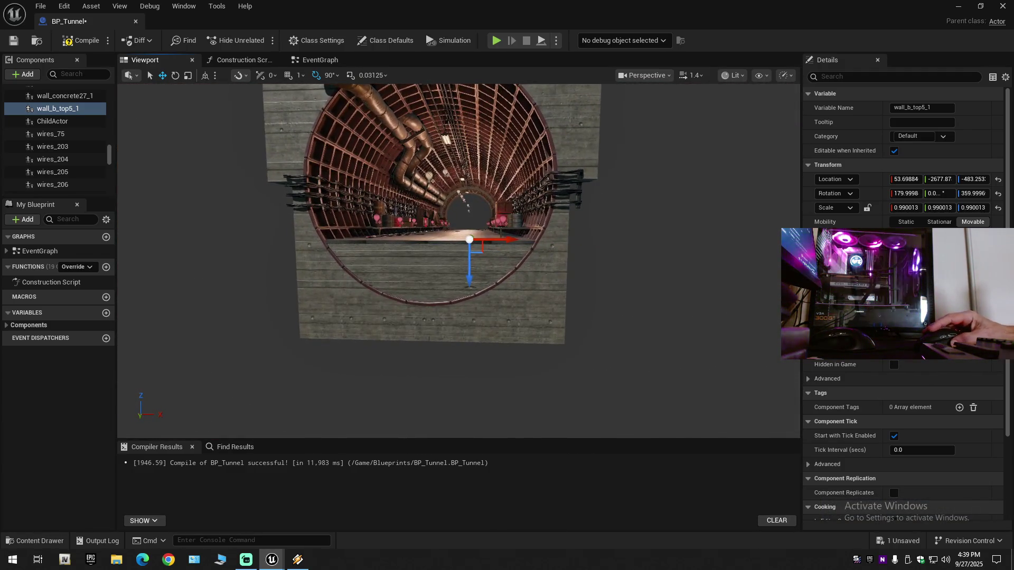
Delete the tunnel_door_0 and tunnel_door2_0 door pieces
{"action": "left_click", "coordinate": [330, 300]}
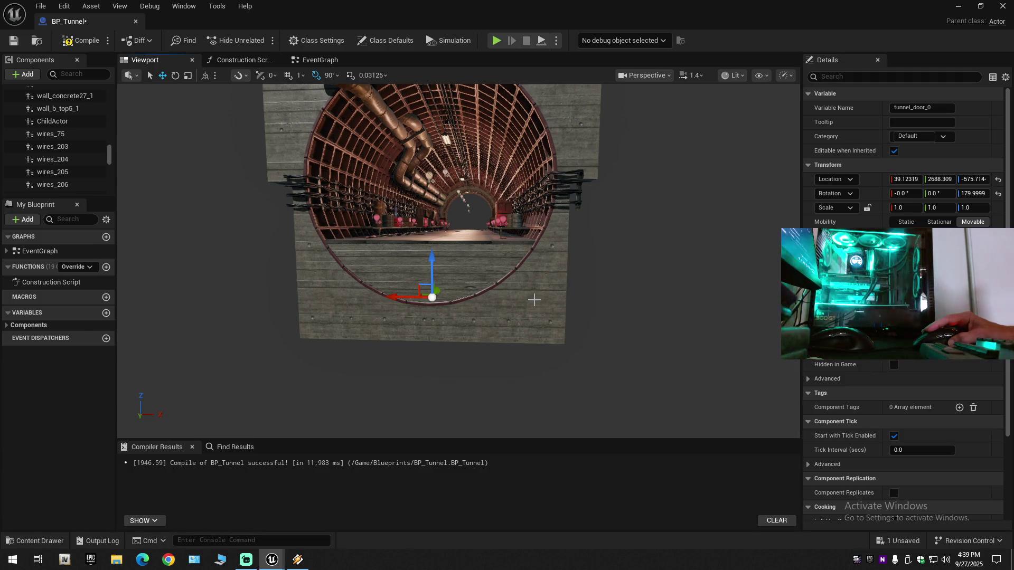
{"action": "key", "text": "Delete"}
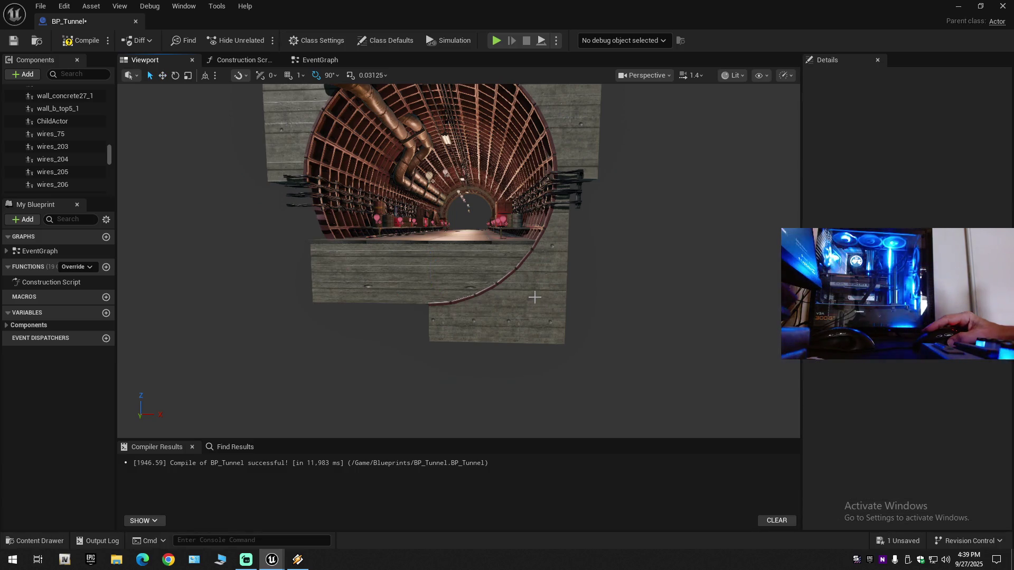
{"action": "left_click", "coordinate": [534, 297]}
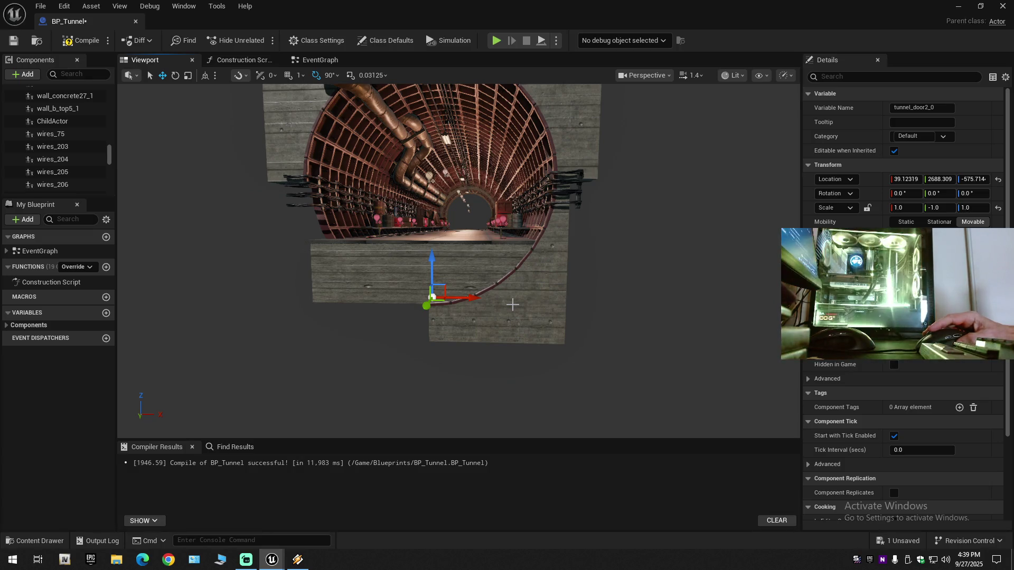
{"action": "key", "text": "Delete"}
{"action": "left_click_drag", "start_coordinate": [518, 299], "coordinate": [497, 285]}
{"action": "mouse_move", "coordinate": [362, 164]}
{"action": "left_mouse_down"}
{"action": "mouse_move", "coordinate": [348, 158]}
{"action": "mouse_move", "coordinate": [375, 159]}
{"action": "mouse_move", "coordinate": [357, 168]}
{"action": "mouse_move", "coordinate": [519, 299]}
{"action": "left_mouse_up"}
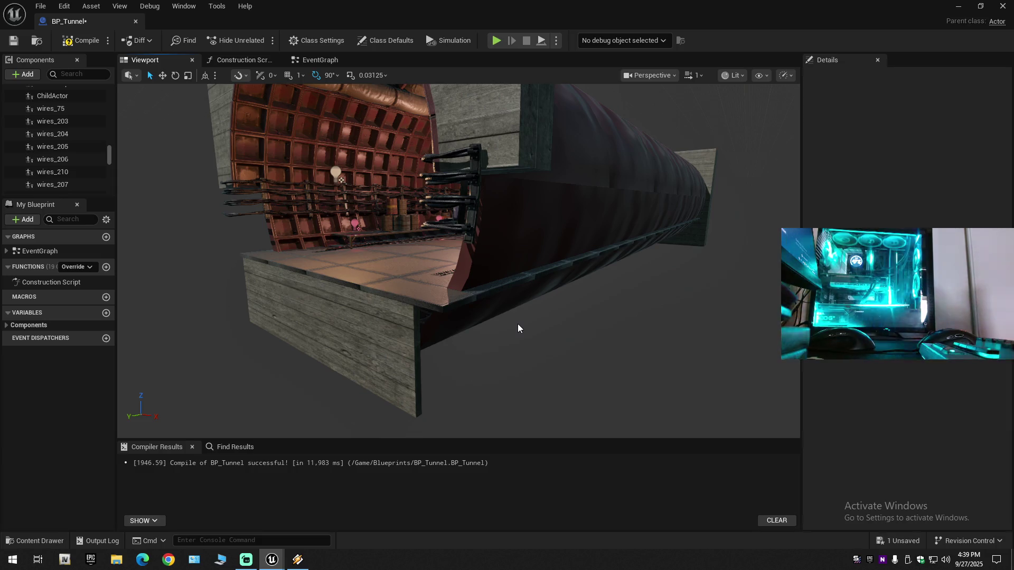
Undo twice to restore the door components and the removed wall_b_top5_2 piece
{"action": "key", "text": "ctrl+z"}
{"action": "mouse_move", "coordinate": [518, 325]}
{"action": "left_mouse_down"}
{"action": "mouse_move", "coordinate": [534, 264]}
{"action": "mouse_move", "coordinate": [465, 272]}
{"action": "mouse_move", "coordinate": [515, 323]}
{"action": "left_mouse_up"}
{"action": "scroll", "coordinate": [488, 269], "scroll_direction": "up", "scroll_amount": 1}
{"action": "scroll", "coordinate": [515, 324], "scroll_direction": "up", "scroll_amount": 1}
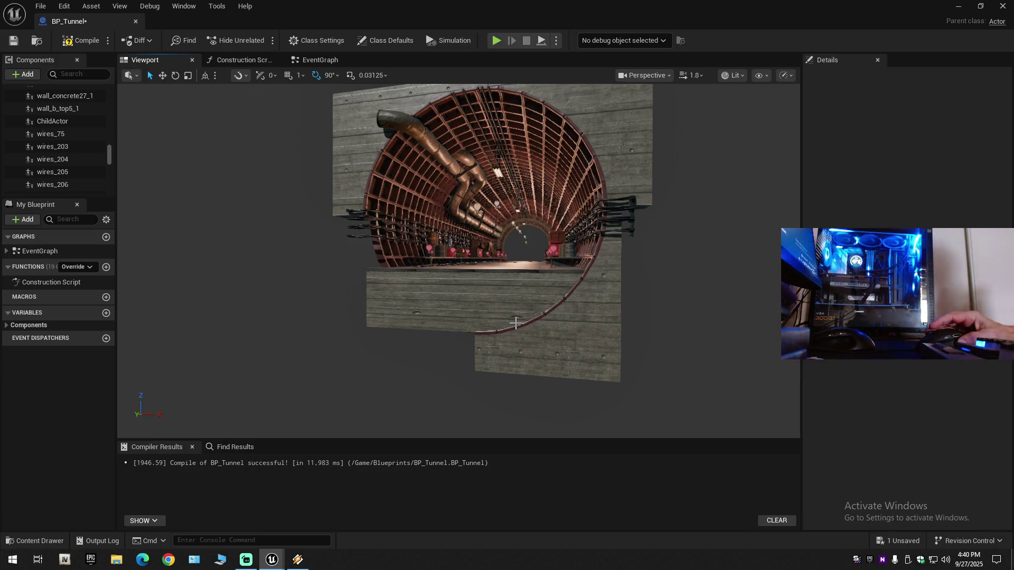
{"action": "key", "text": "ctrl+z"}
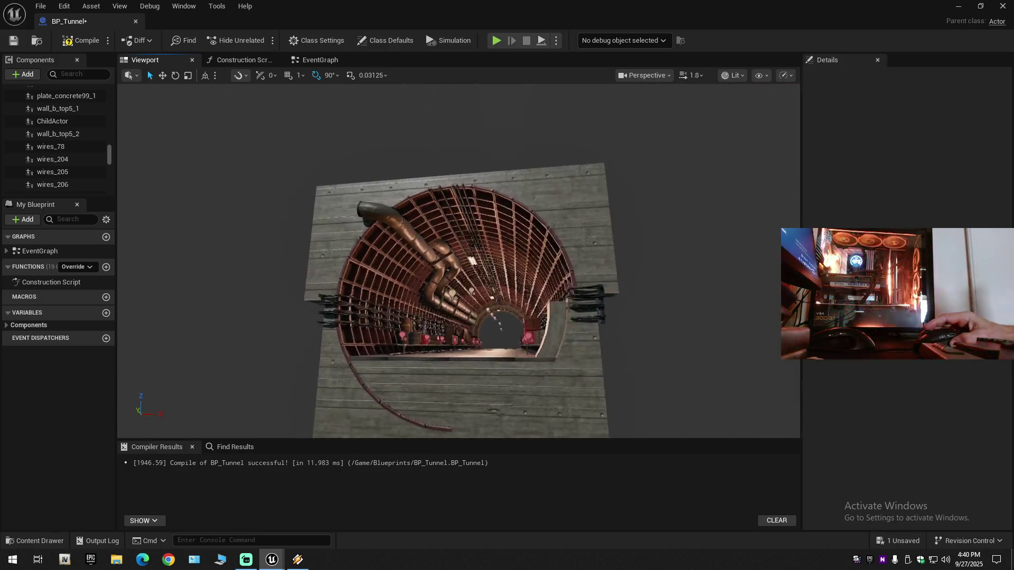
Delete the wall_b_top5_2 wall piece at the tunnel end
{"action": "scroll", "coordinate": [458, 262], "scroll_direction": "down", "scroll_amount": 2}
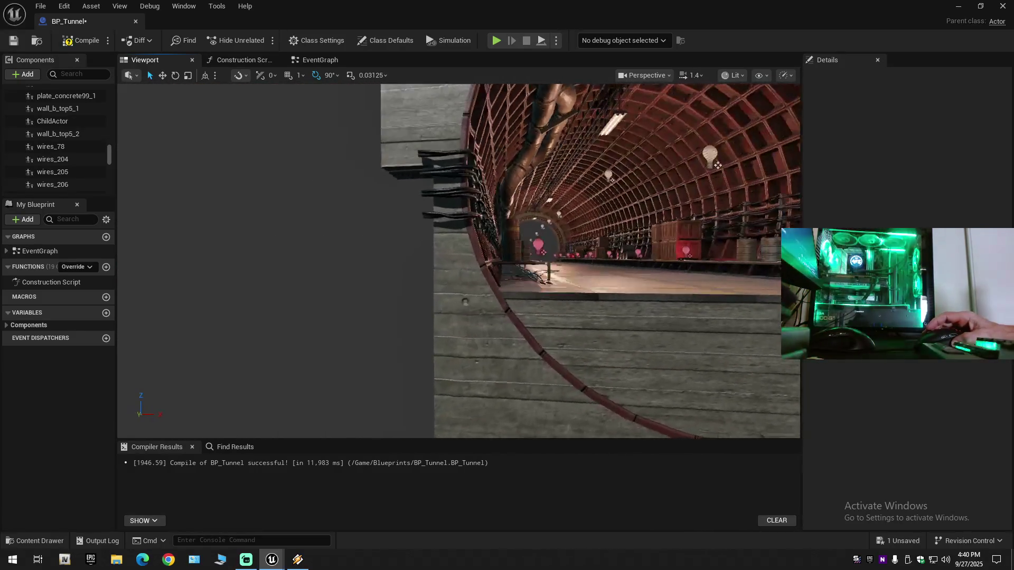
{"action": "scroll", "coordinate": [459, 262], "scroll_direction": "down", "scroll_amount": 1}
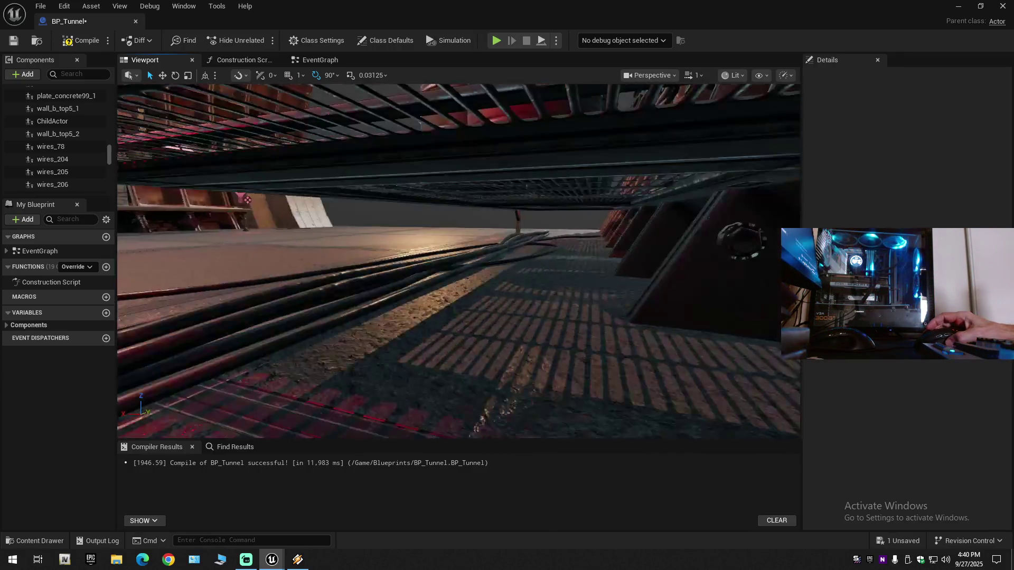
{"action": "scroll", "coordinate": [458, 262], "scroll_direction": "down", "scroll_amount": 1}
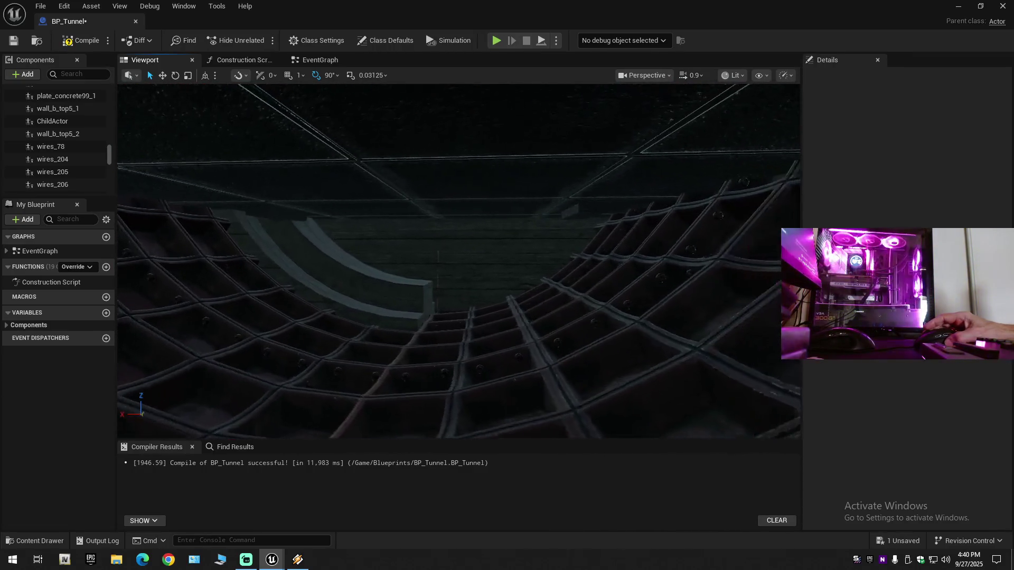
{"action": "key", "text": "s"}
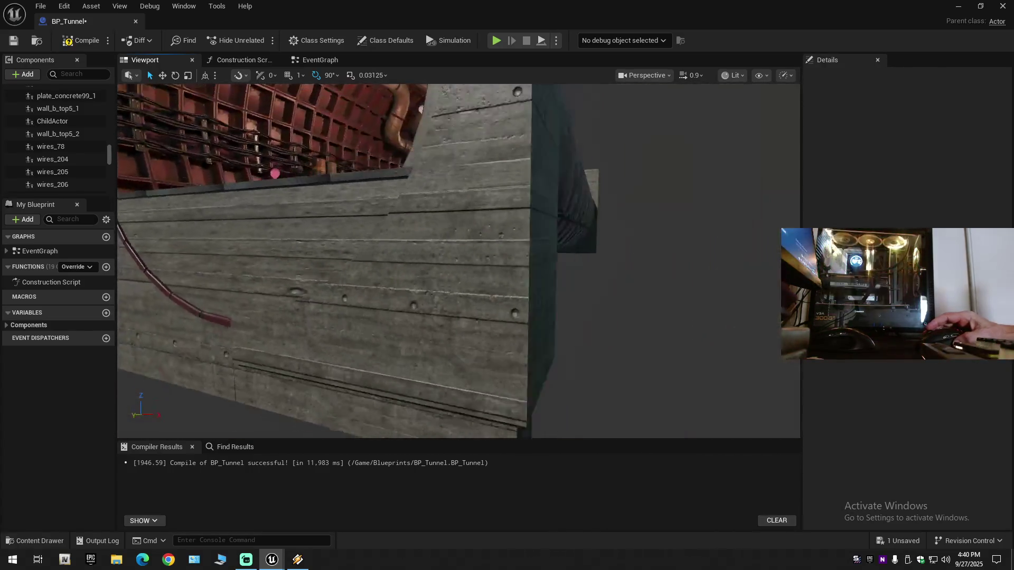
{"action": "key", "text": "a"}
{"action": "left_click", "coordinate": [501, 286]}
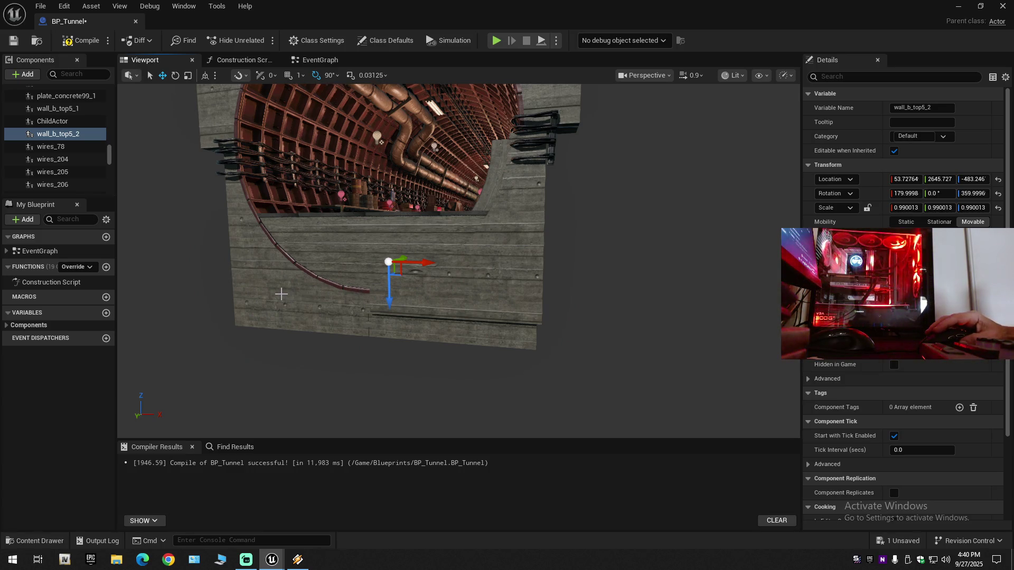
{"action": "key", "text": "Delete"}
Delete the lower door panels tunnel_door_0 and tunnel_door2_0
{"action": "left_click", "coordinate": [284, 292]}
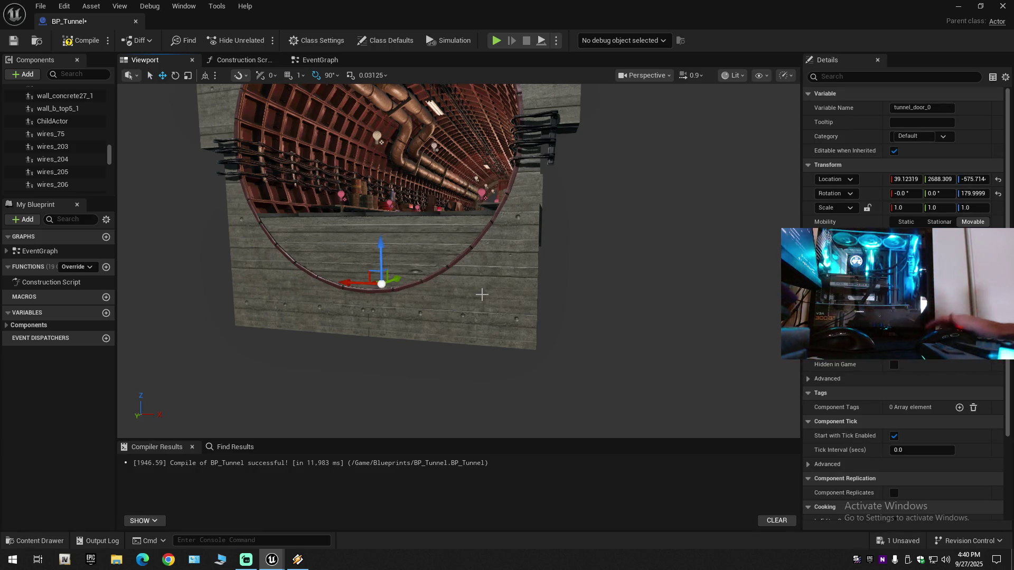
{"action": "key", "text": "Delete"}
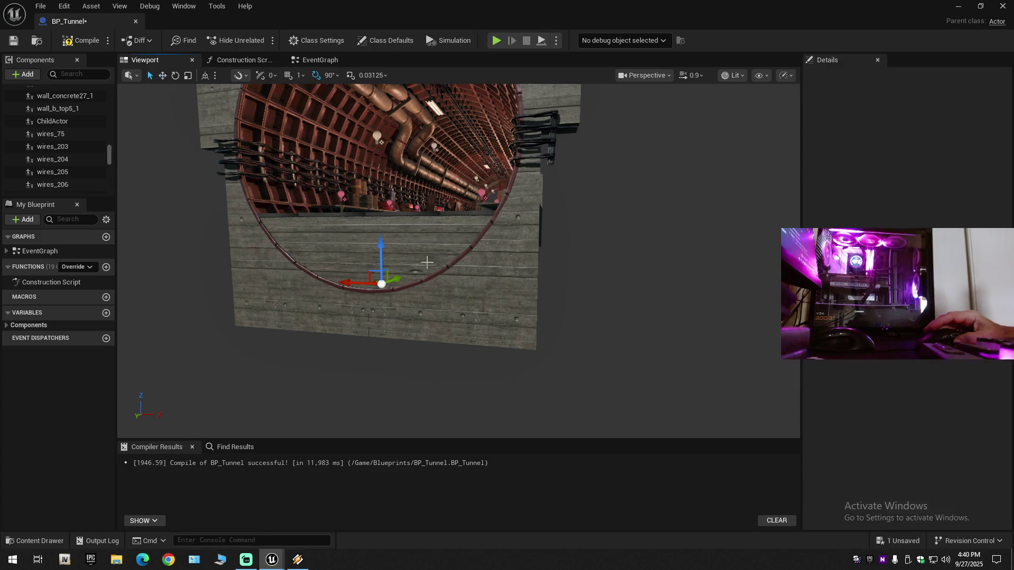
{"action": "left_click", "coordinate": [474, 294]}
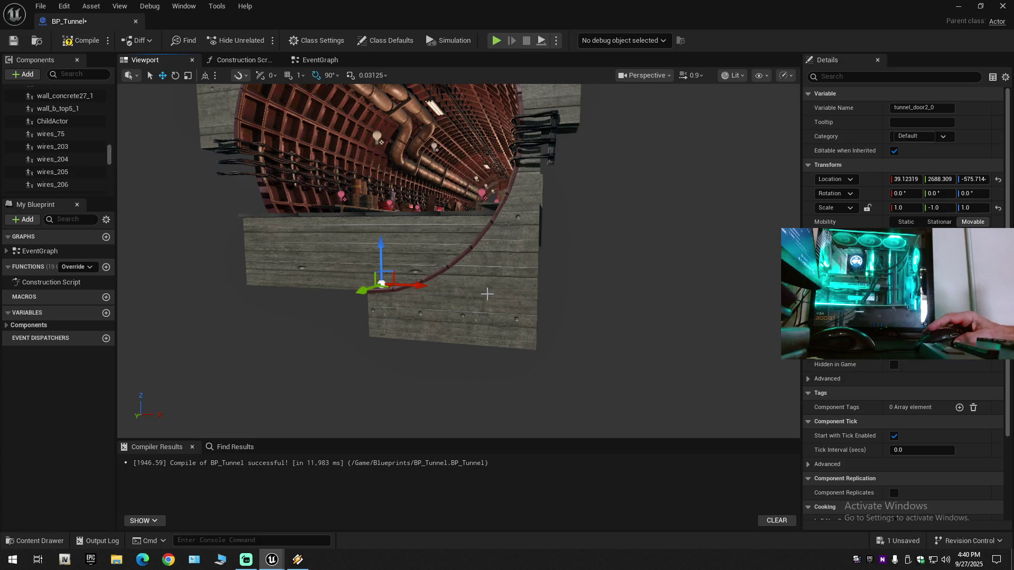
{"action": "key", "text": "Delete"}
{"action": "mouse_move", "coordinate": [486, 287]}
{"action": "left_mouse_down"}
{"action": "mouse_move", "coordinate": [422, 333]}
{"action": "mouse_move", "coordinate": [351, 285]}
{"action": "left_mouse_up"}
{"action": "scroll", "coordinate": [423, 332], "scroll_direction": "down", "scroll_amount": 2}
Frame the plate_concrete_drain35_0 plate, then the wall_b_top5_1 wall piece, in view
{"action": "left_click", "coordinate": [494, 262]}
{"action": "key", "text": "f"}
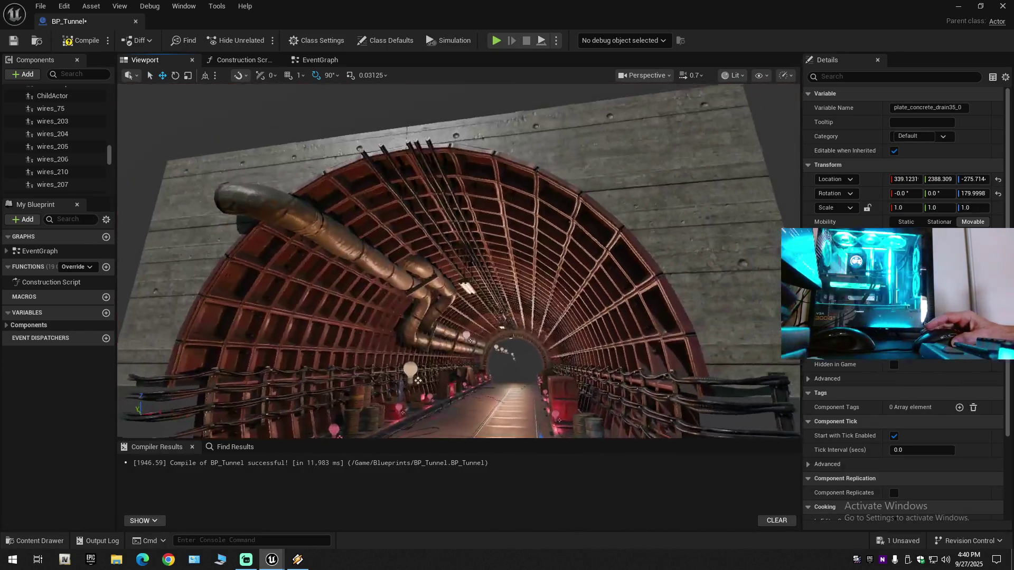
{"action": "mouse_move", "coordinate": [458, 261]}
{"action": "left_mouse_down"}
{"action": "mouse_move", "coordinate": [475, 258]}
{"action": "mouse_move", "coordinate": [457, 266]}
{"action": "mouse_move", "coordinate": [449, 257]}
{"action": "left_mouse_up"}
{"action": "scroll", "coordinate": [459, 263], "scroll_direction": "up", "scroll_amount": 2}
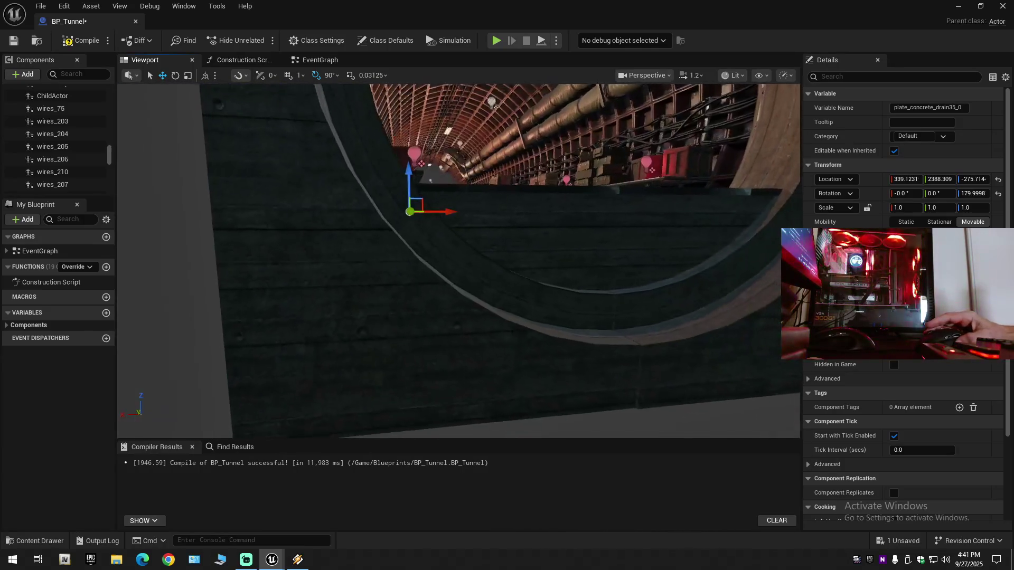
{"action": "left_click", "coordinate": [449, 257]}
{"action": "key", "text": "f"}
Select the ChildActor arch and undo a trial move of it
{"action": "left_click_drag", "start_coordinate": [390, 301], "coordinate": [479, 274]}
{"action": "left_click", "coordinate": [418, 296], "text": "ctrl"}
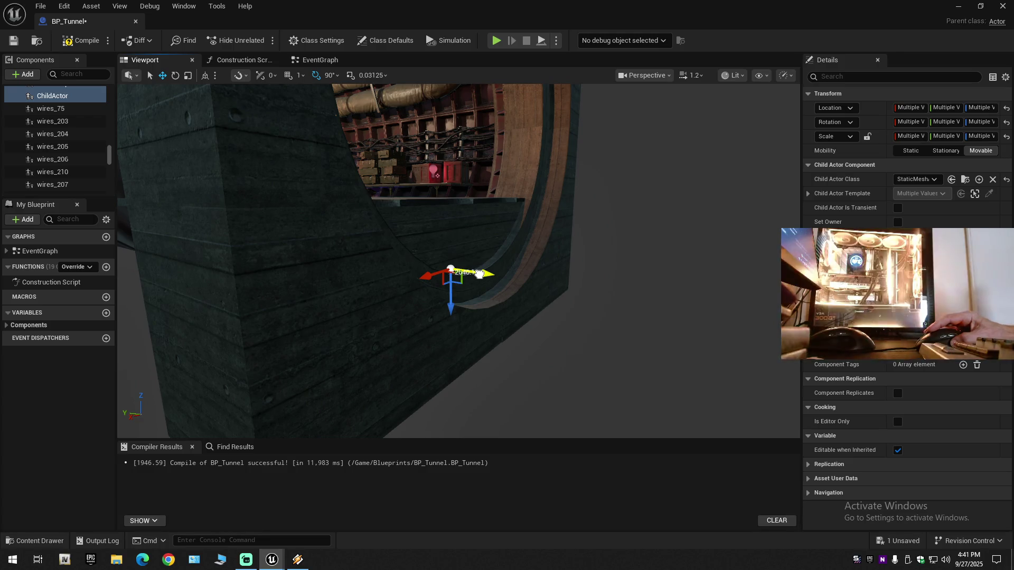
{"action": "left_click", "coordinate": [479, 274]}
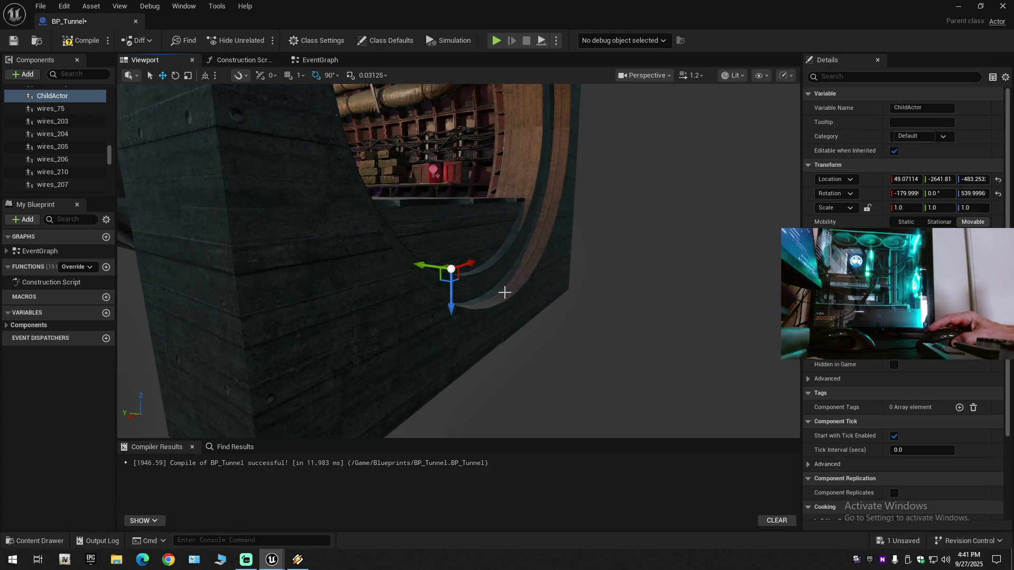
{"action": "left_click_drag", "start_coordinate": [526, 298], "coordinate": [526, 298]}
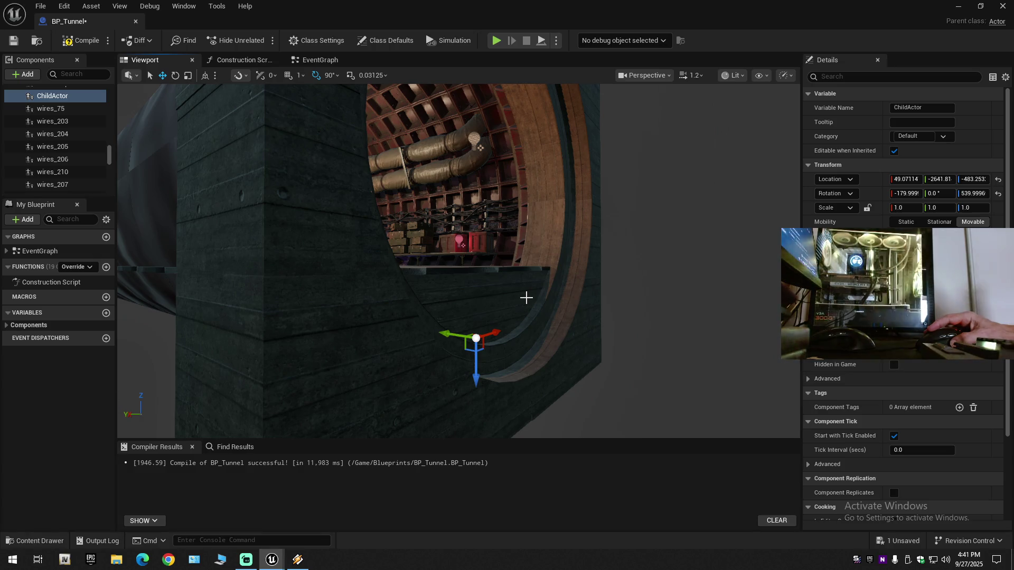
{"action": "key", "text": "ctrl+z"}
Select wall_b_top5_1 together with the ChildActor arch, then undo a trial Y-axis nudge
{"action": "left_click_drag", "start_coordinate": [541, 323], "coordinate": [541, 323]}
{"action": "left_click_drag", "start_coordinate": [552, 88], "coordinate": [555, 270]}
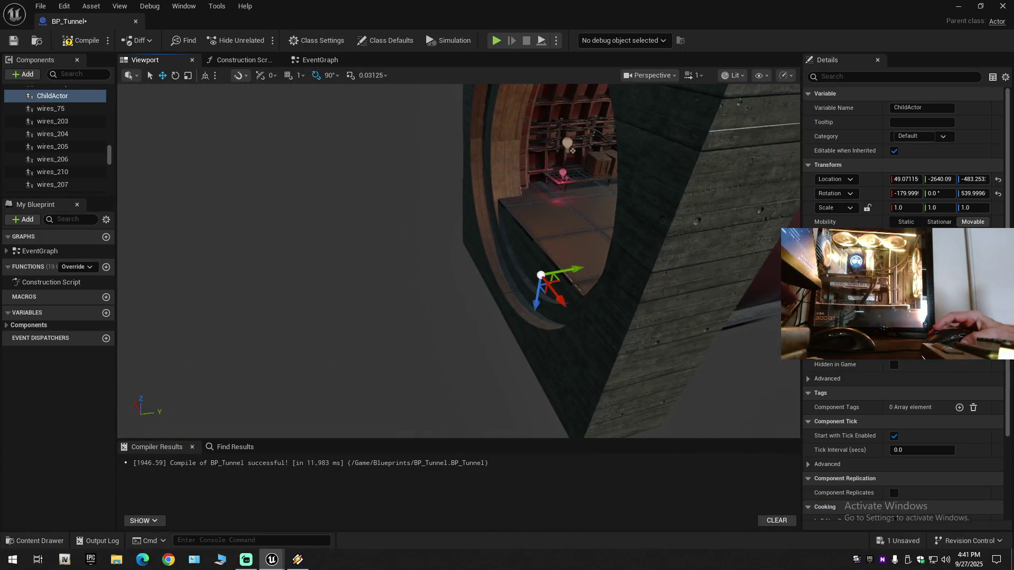
{"action": "left_click", "coordinate": [484, 250]}
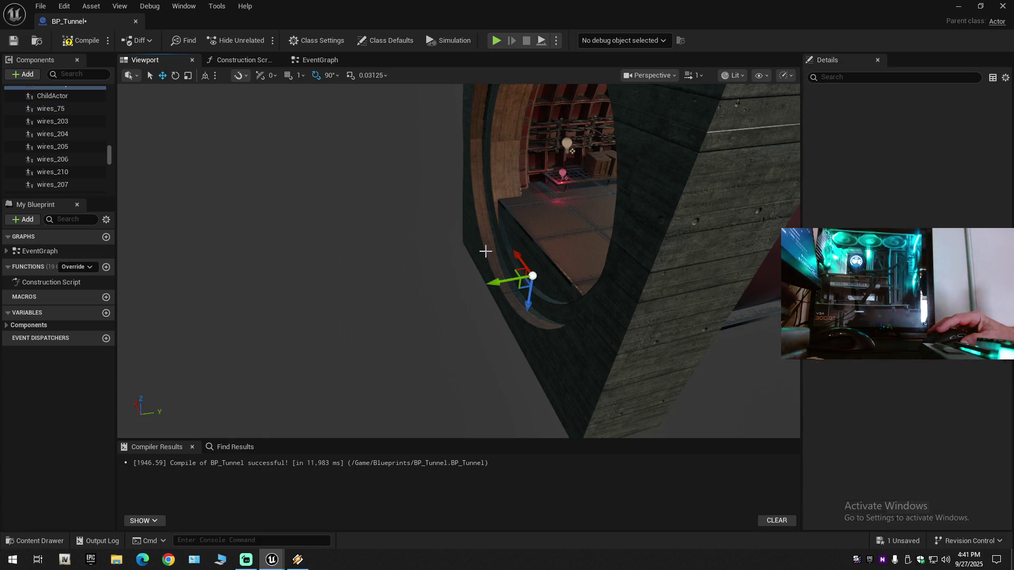
{"action": "left_click", "coordinate": [538, 333]}
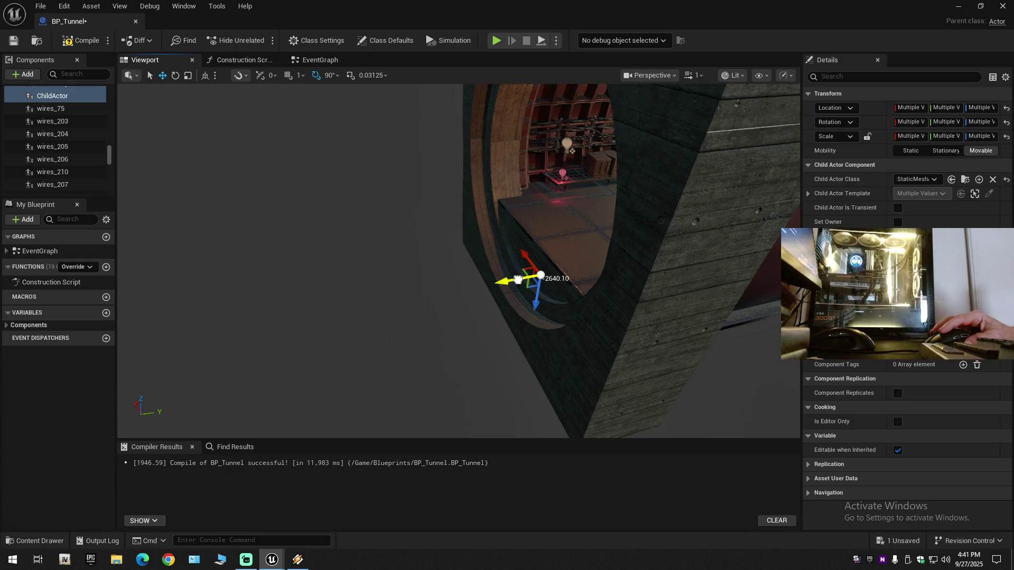
{"action": "left_click_drag", "start_coordinate": [518, 279], "coordinate": [518, 279]}
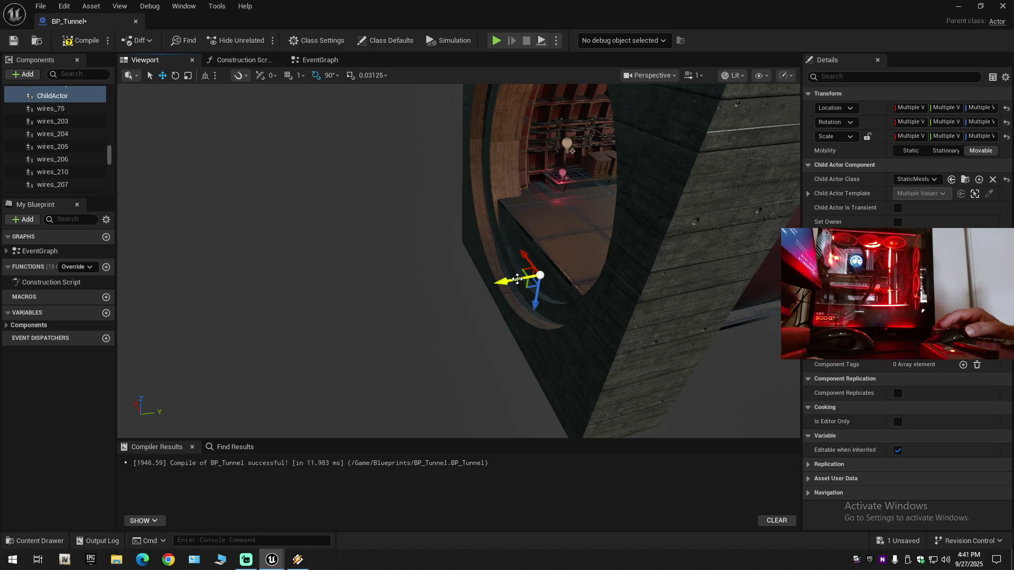
{"action": "key", "text": "ctrl+z"}
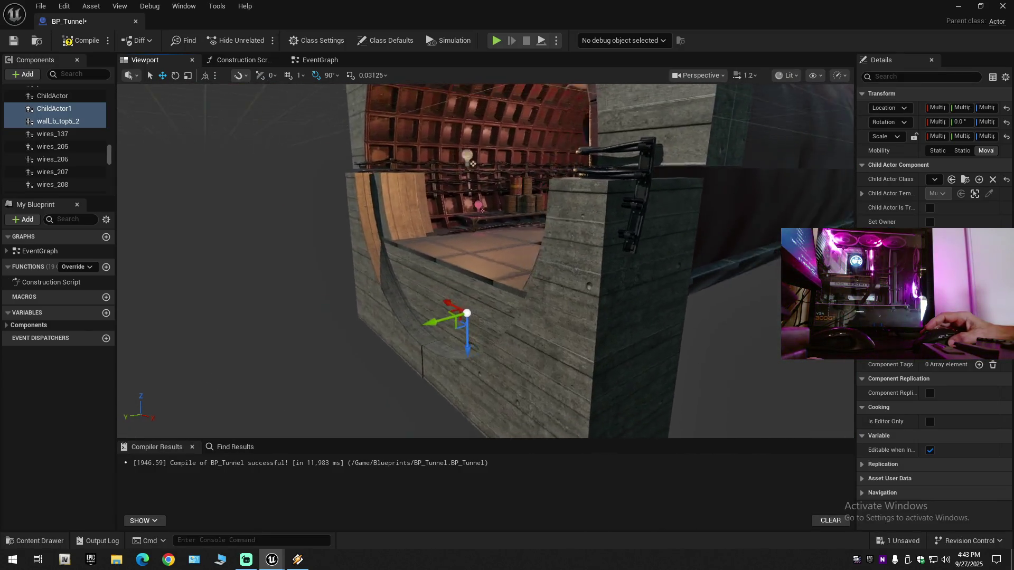
Shift ChildActor1 and wall_b_top5_2 along Y flush with the far tunnel end and frame them
{"action": "scroll", "coordinate": [486, 261], "scroll_direction": "down", "scroll_amount": 2}
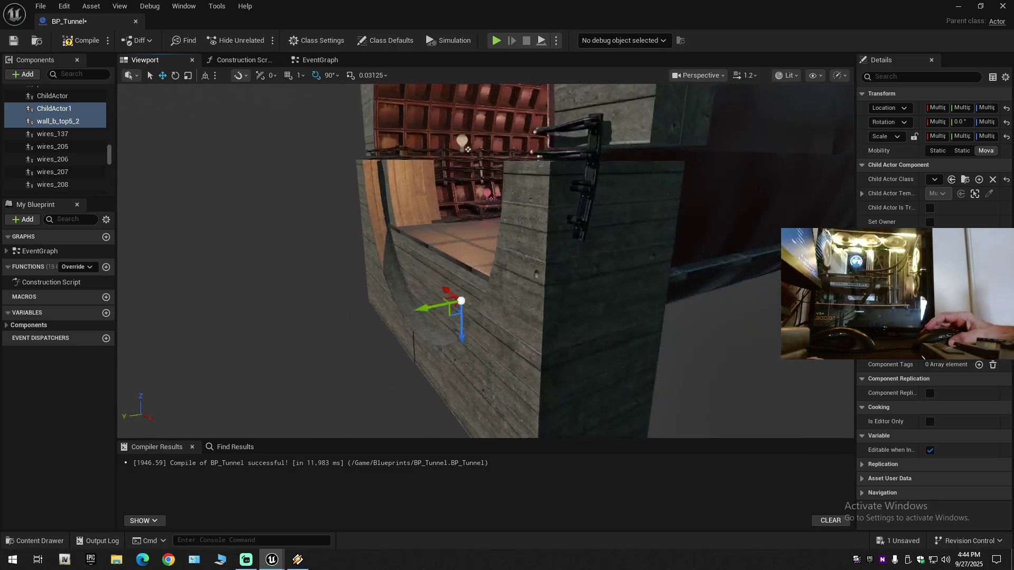
{"action": "scroll", "coordinate": [486, 262], "scroll_direction": "down", "scroll_amount": 1}
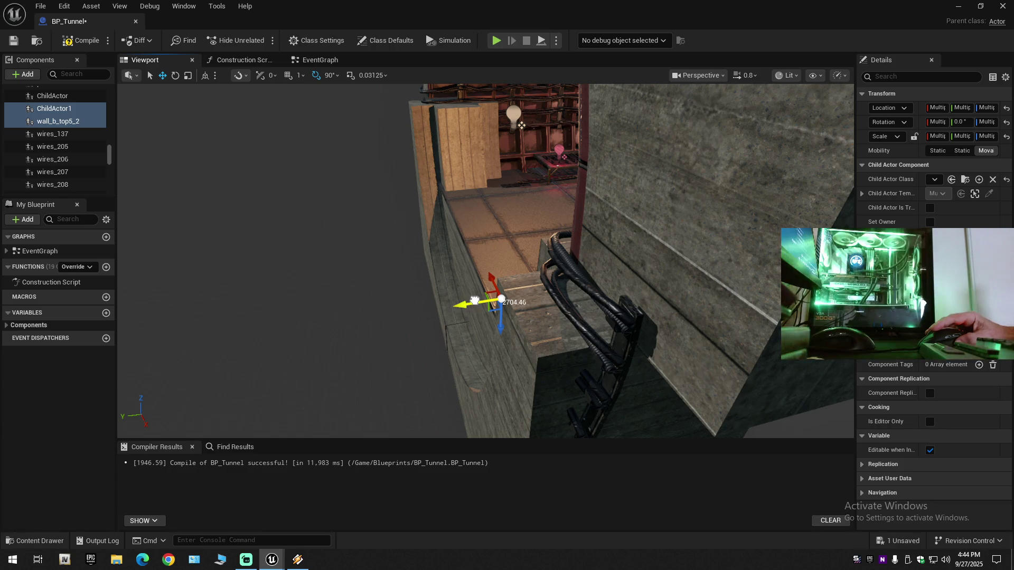
{"action": "left_click_drag", "start_coordinate": [474, 301], "coordinate": [477, 300]}
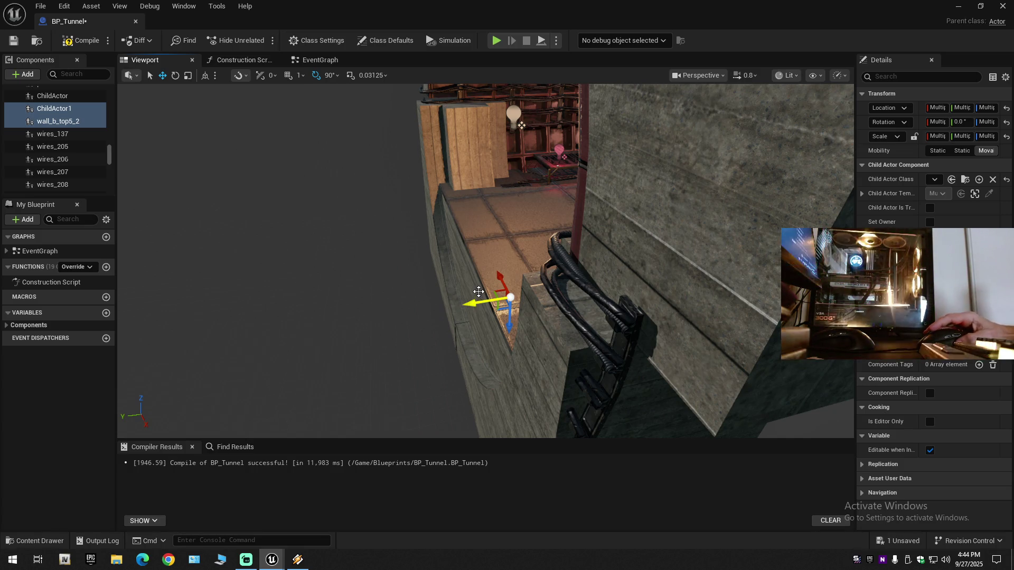
{"action": "mouse_move", "coordinate": [464, 276]}
{"action": "left_mouse_down"}
{"action": "mouse_move", "coordinate": [467, 258]}
{"action": "mouse_move", "coordinate": [399, 263]}
{"action": "mouse_move", "coordinate": [401, 236]}
{"action": "left_mouse_up"}
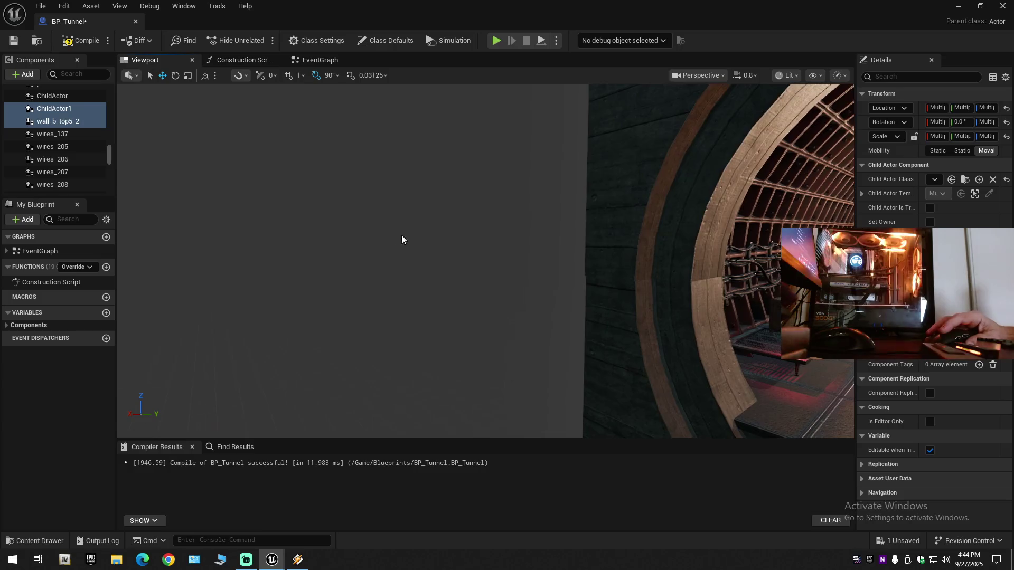
{"action": "key", "text": "f"}
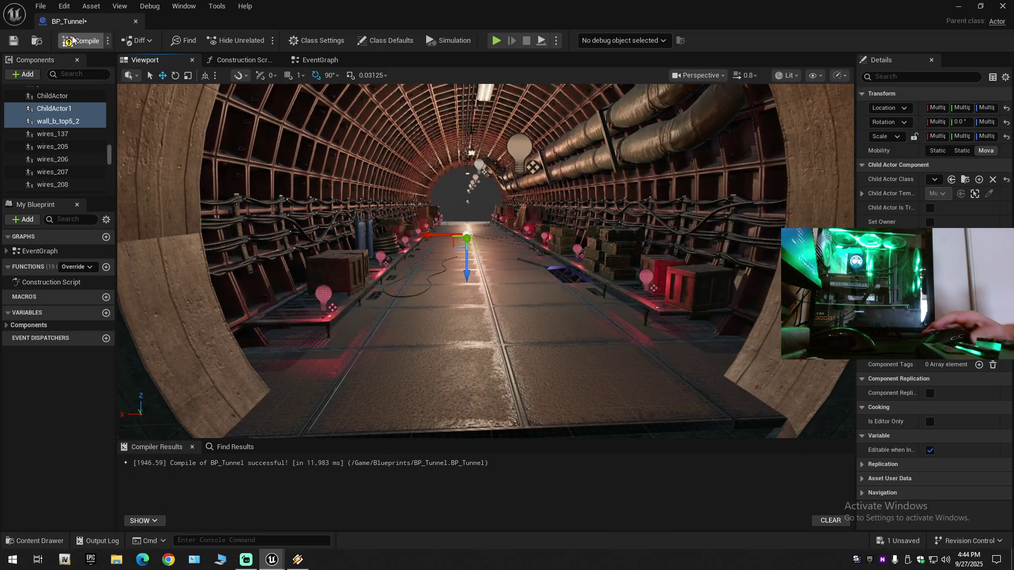
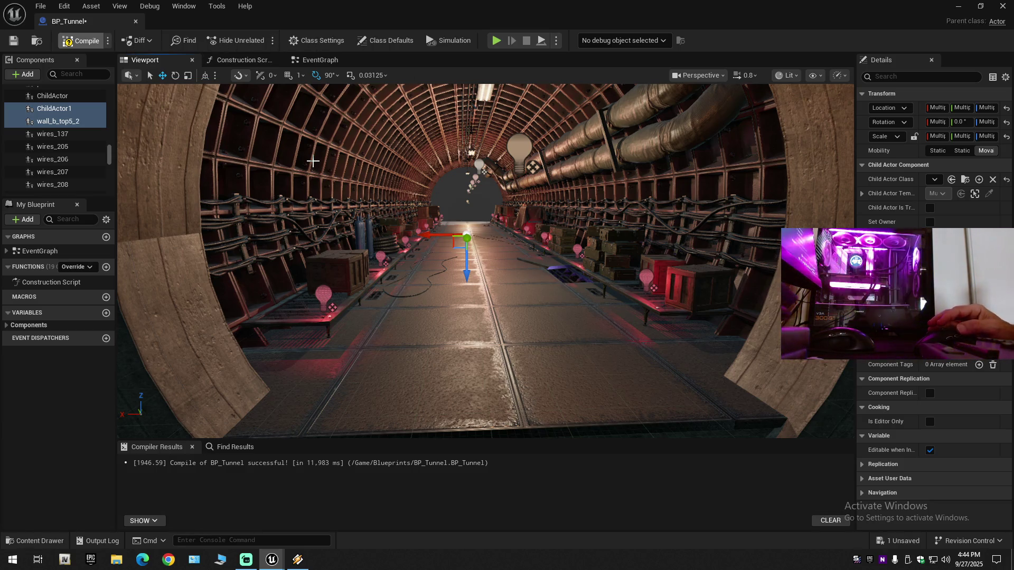
Compile and save BP_Tunnel, then fly down the tunnel and back out to its entrance
{"action": "left_click", "coordinate": [85, 44]}
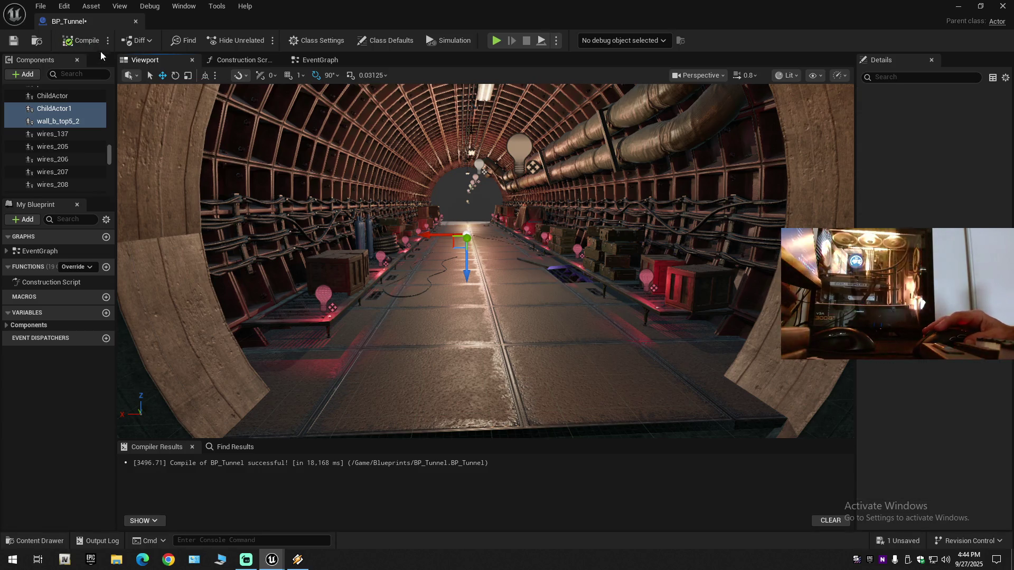
{"action": "left_click", "coordinate": [11, 42]}
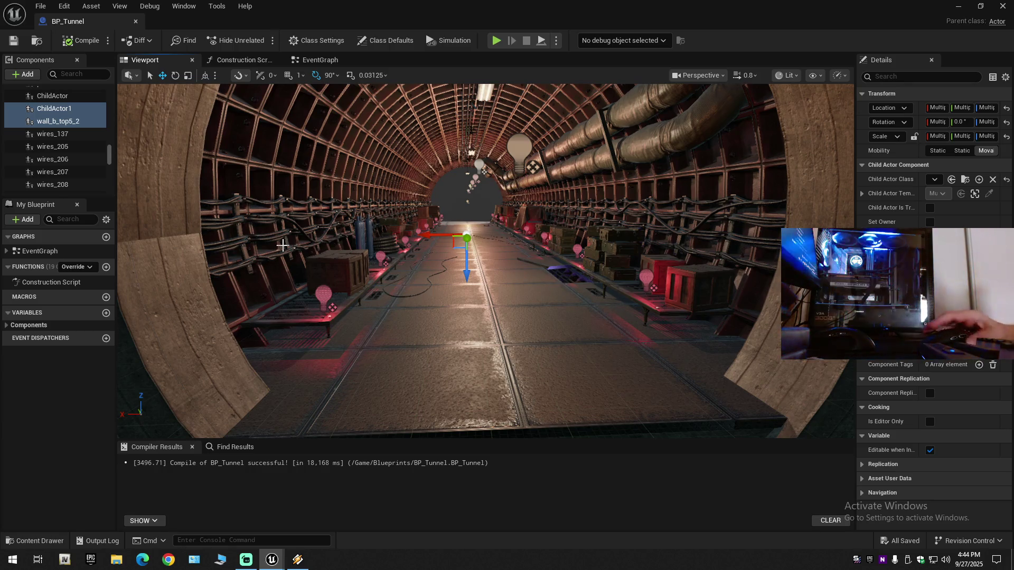
{"action": "scroll", "coordinate": [370, 281], "scroll_direction": "up", "scroll_amount": 5}
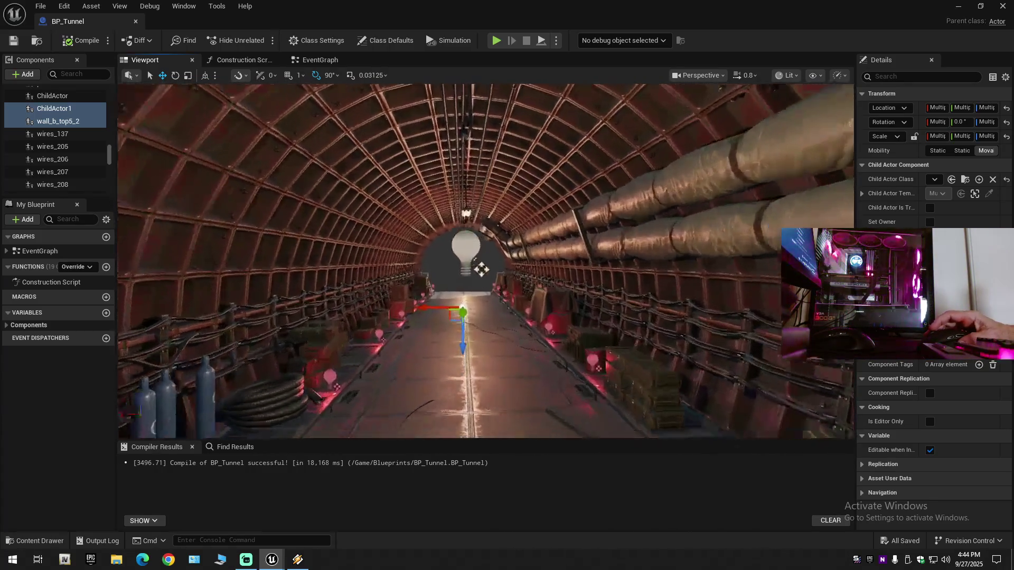
{"action": "key", "text": "w"}
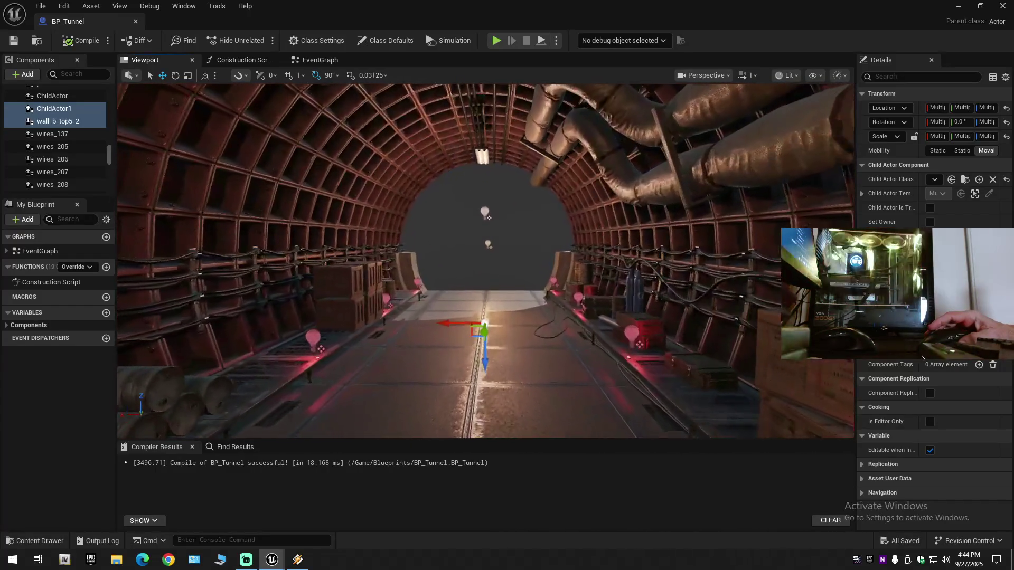
{"action": "scroll", "coordinate": [485, 261], "scroll_direction": "down", "scroll_amount": 1}
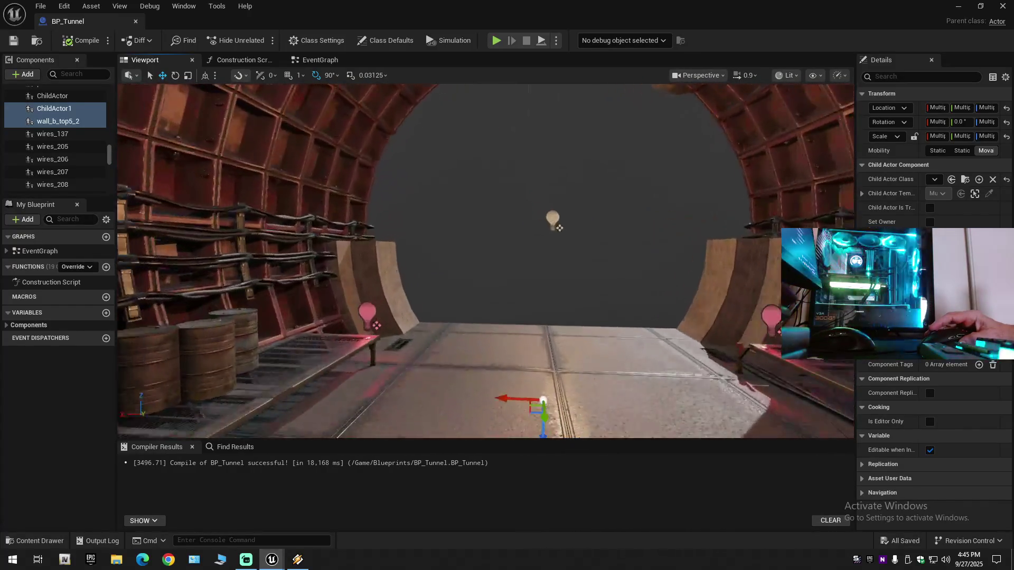
{"action": "key", "text": "s"}
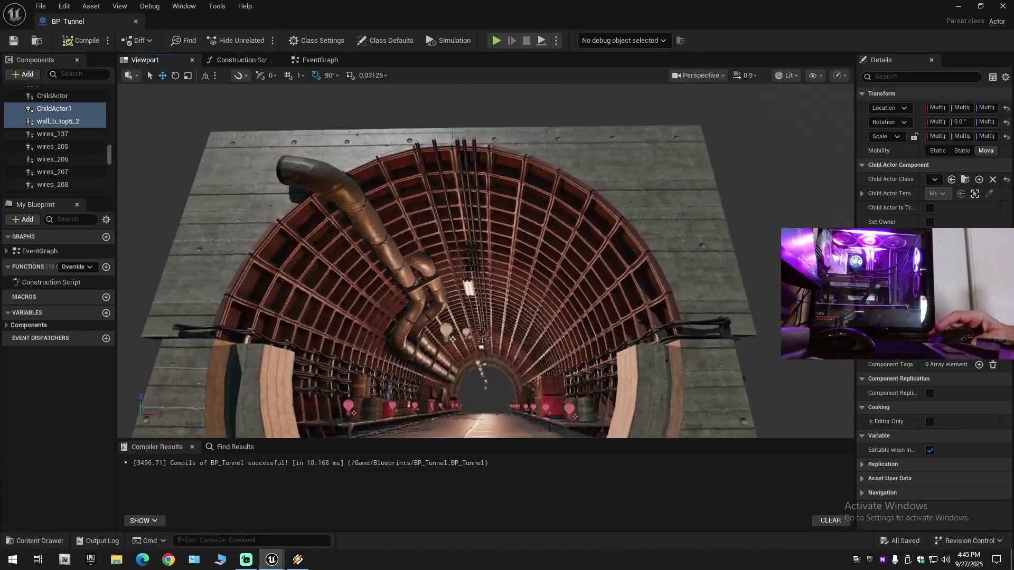
Inspect the entrance from the left side and fly through the tunnel to its far rim
{"action": "key", "text": "a"}
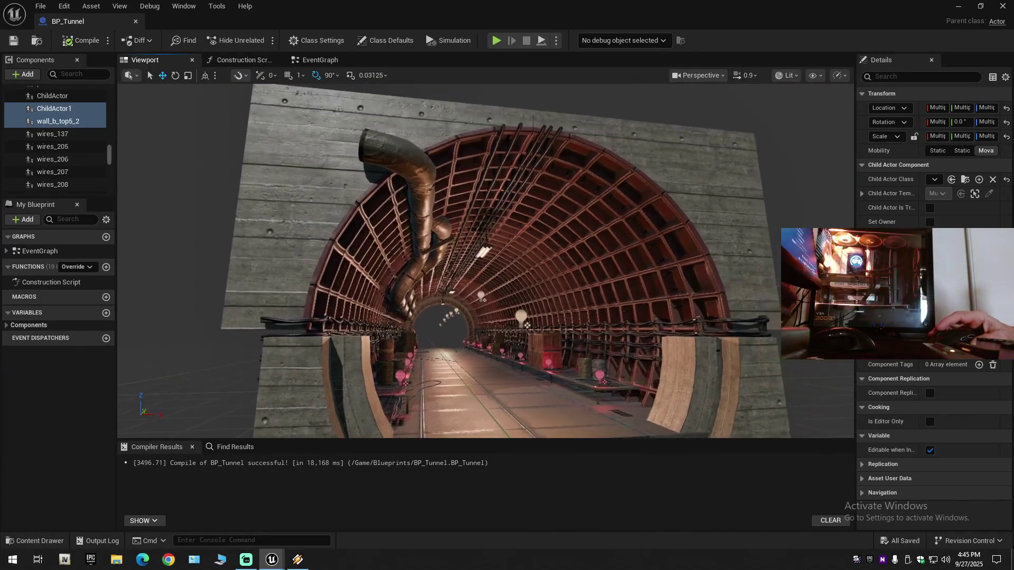
{"action": "key", "text": "w"}
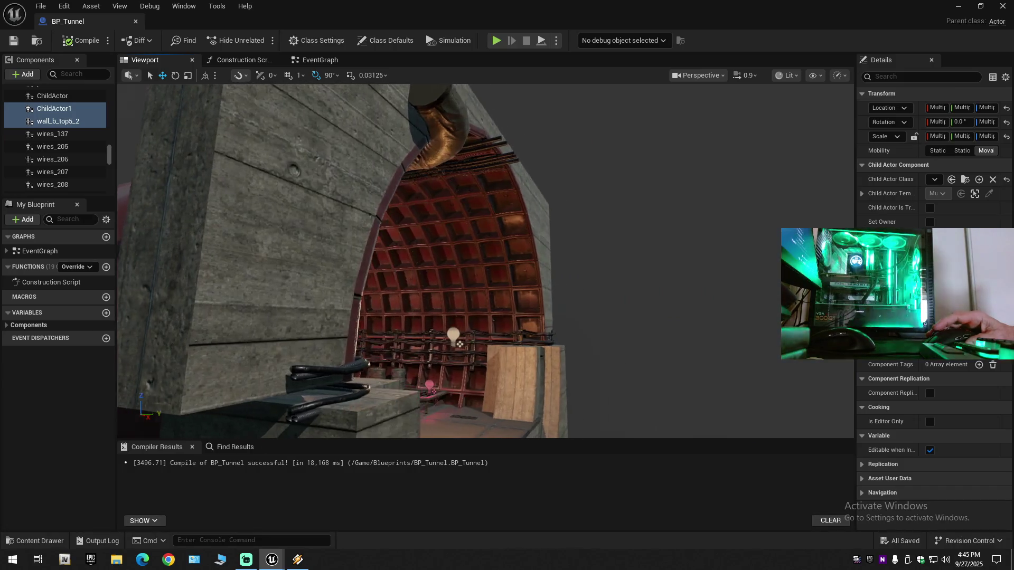
{"action": "key", "text": "w"}
{"action": "scroll", "coordinate": [486, 261], "scroll_direction": "up", "scroll_amount": 2}
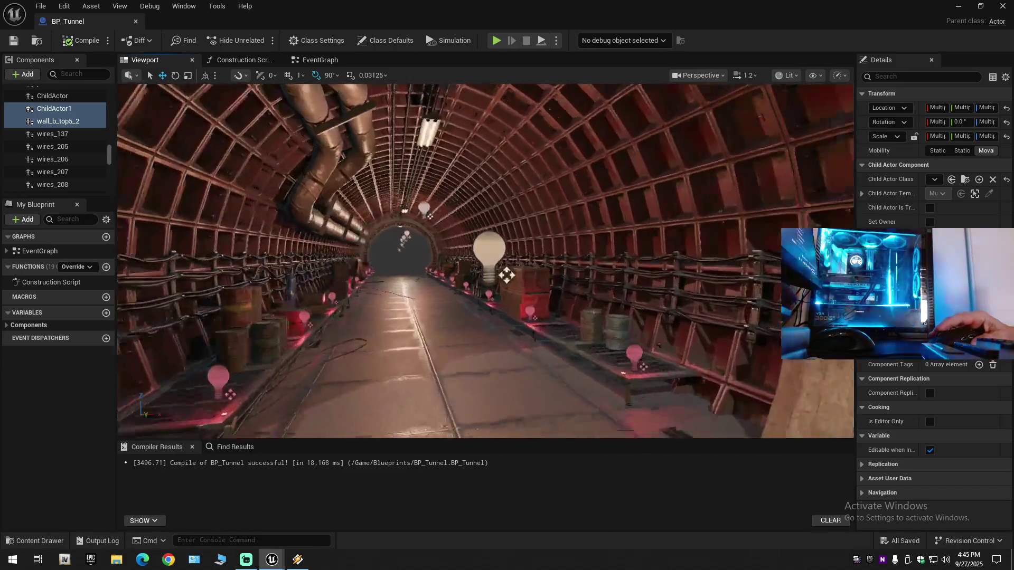
{"action": "key", "text": "w"}
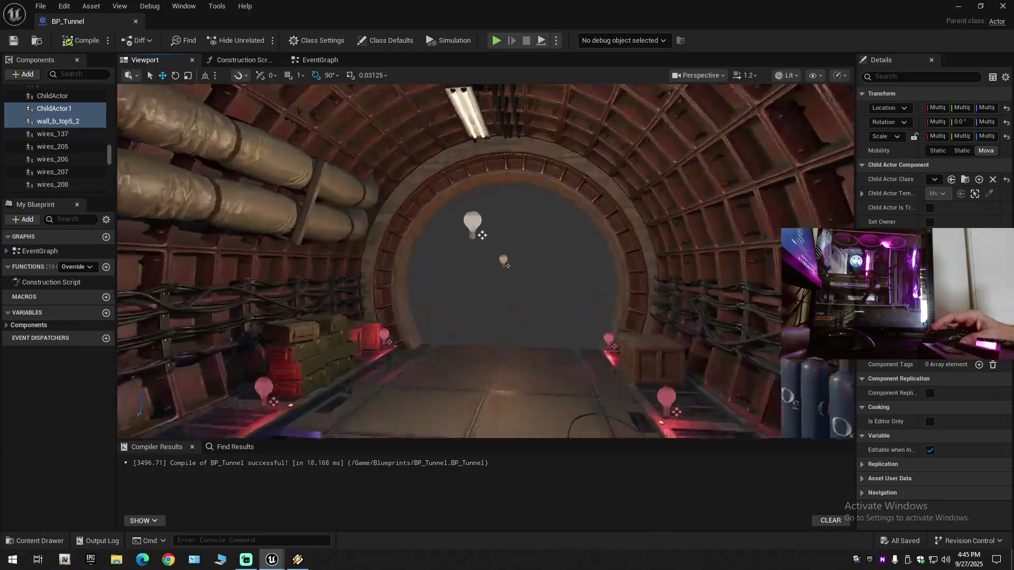
{"action": "key", "text": "s"}
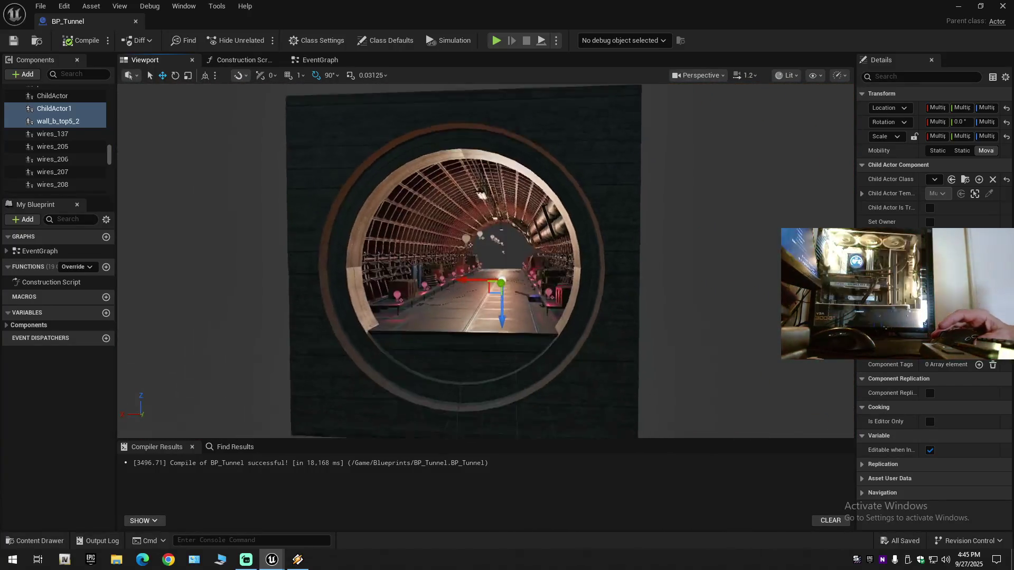
{"action": "key", "text": "w"}
{"action": "scroll", "coordinate": [486, 261], "scroll_direction": "down", "scroll_amount": 1}
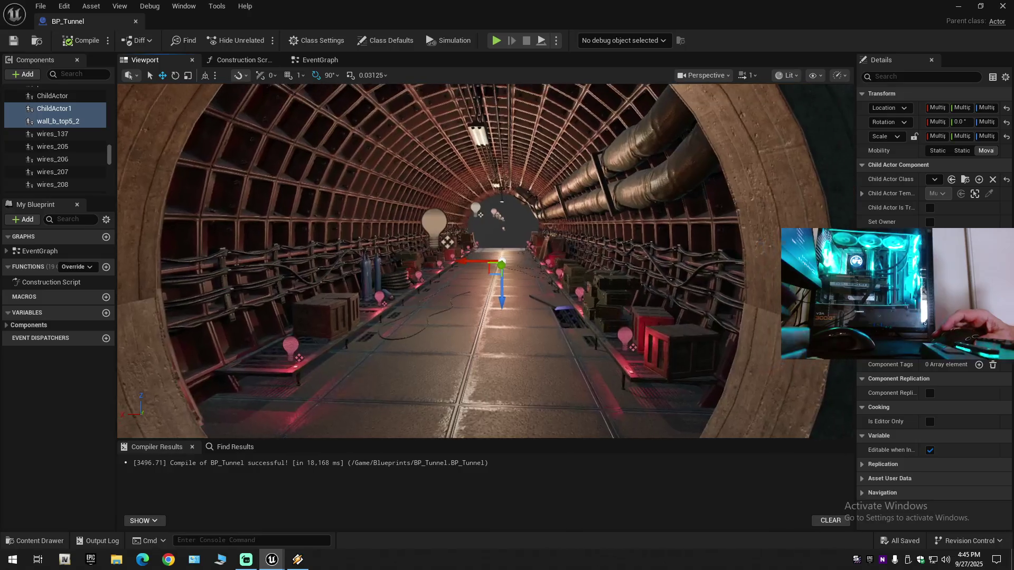
{"action": "key", "text": "w"}
{"action": "scroll", "coordinate": [486, 261], "scroll_direction": "down", "scroll_amount": 1}
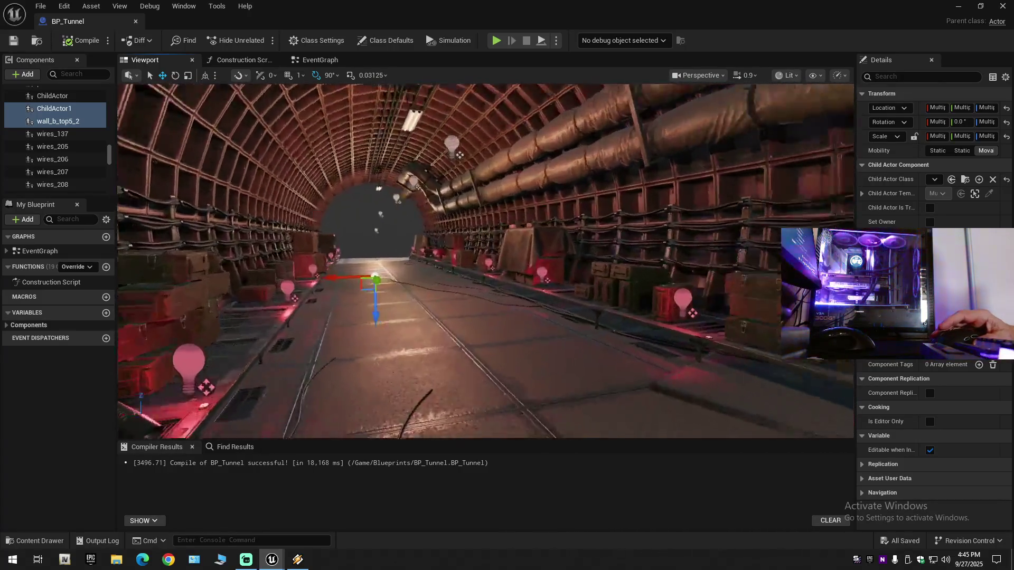
{"action": "left_click_drag", "start_coordinate": [523, 299], "coordinate": [454, 299]}
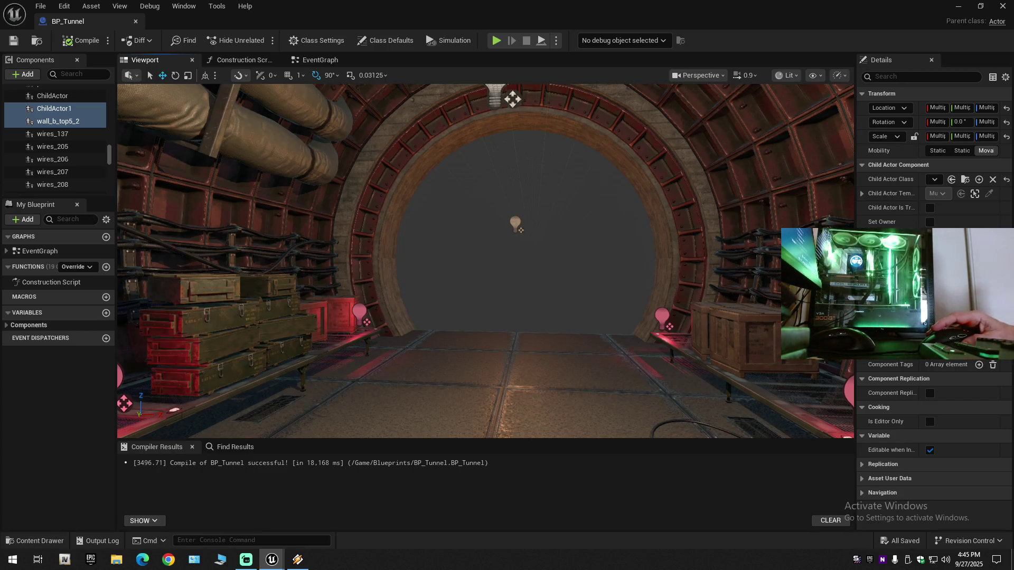
{"action": "mouse_move", "coordinate": [453, 299]}
{"action": "left_mouse_down"}
{"action": "mouse_move", "coordinate": [686, 316]}
{"action": "mouse_move", "coordinate": [486, 238]}
{"action": "mouse_move", "coordinate": [412, 307]}
{"action": "mouse_move", "coordinate": [449, 299]}
{"action": "left_mouse_up"}
Delete ChildActor1 and the wall_b_top5_2 wall piece from the tunnel
{"action": "scroll", "coordinate": [486, 262], "scroll_direction": "up", "scroll_amount": 3}
{"action": "left_click", "coordinate": [453, 301]}
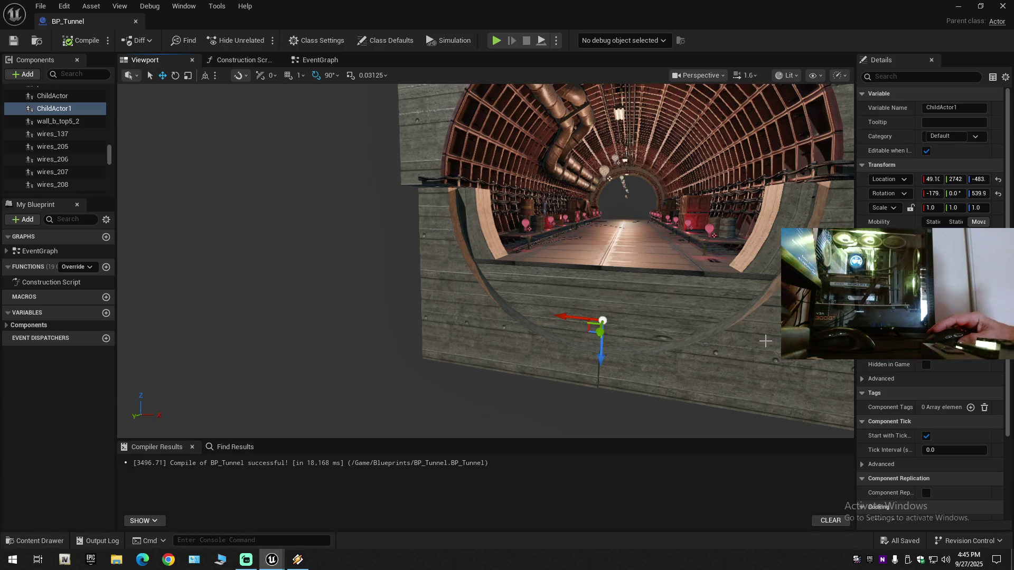
{"action": "key", "text": "Delete"}
{"action": "left_click", "coordinate": [627, 374]}
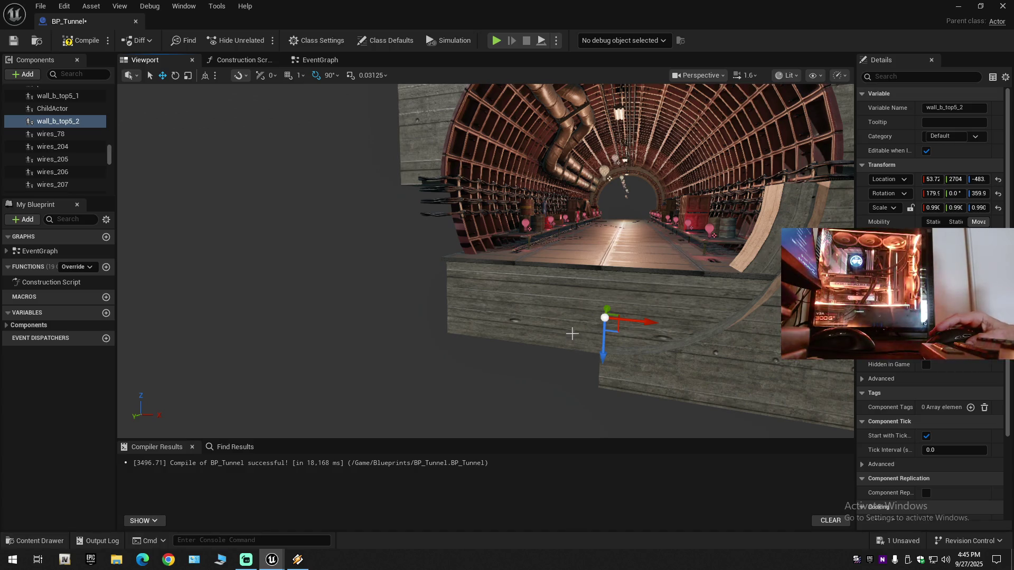
{"action": "key", "text": "Delete"}
Delete the tunnel_door_top_0 and tunnel_door_top2_0 door panels
{"action": "left_click_drag", "start_coordinate": [572, 333], "coordinate": [569, 391]}
{"action": "left_click", "coordinate": [417, 291]}
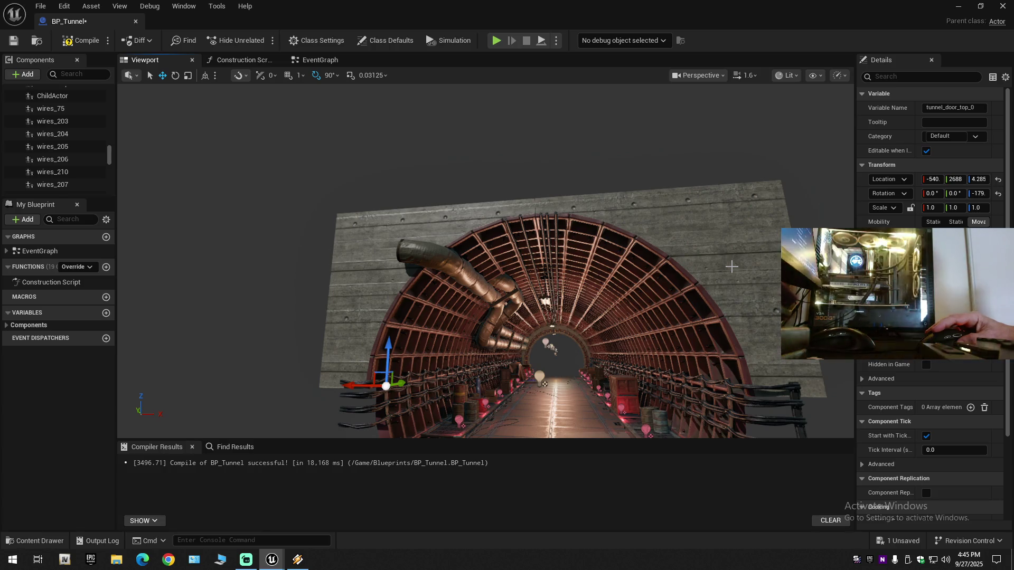
{"action": "key", "text": "Delete"}
{"action": "left_click", "coordinate": [731, 267]}
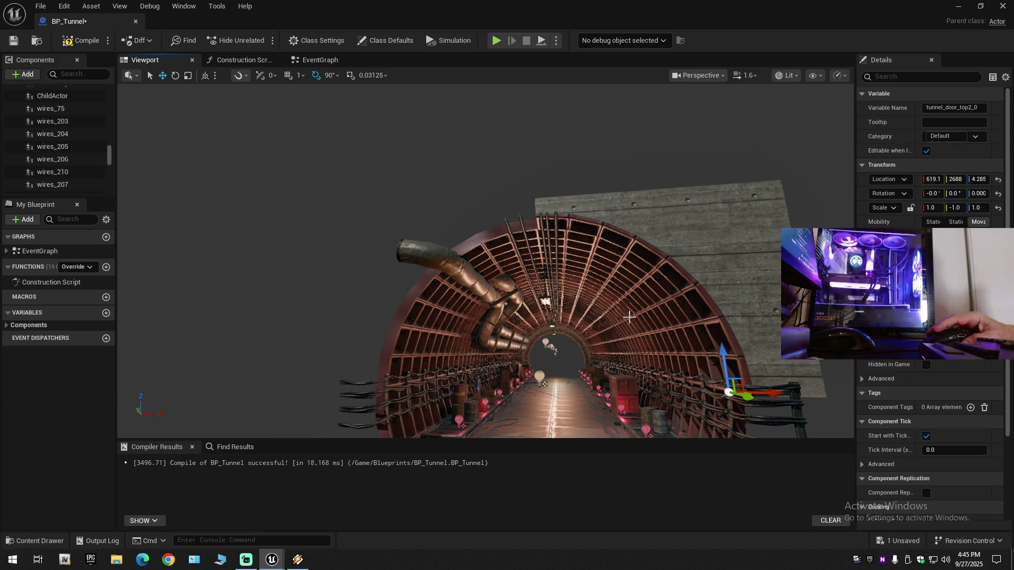
{"action": "key", "text": "Delete"}
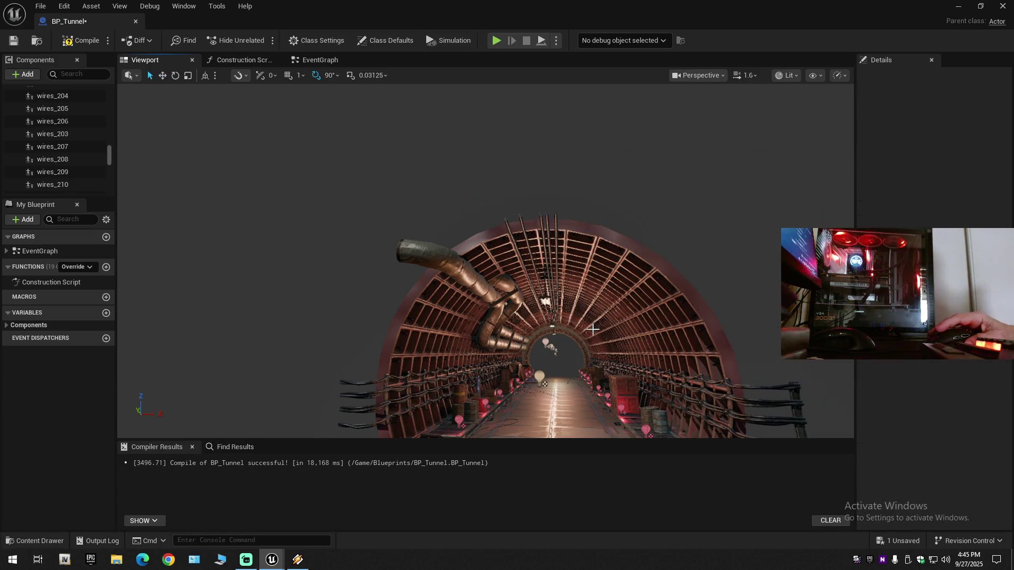
{"action": "scroll", "coordinate": [486, 261], "scroll_direction": "down", "scroll_amount": 1}
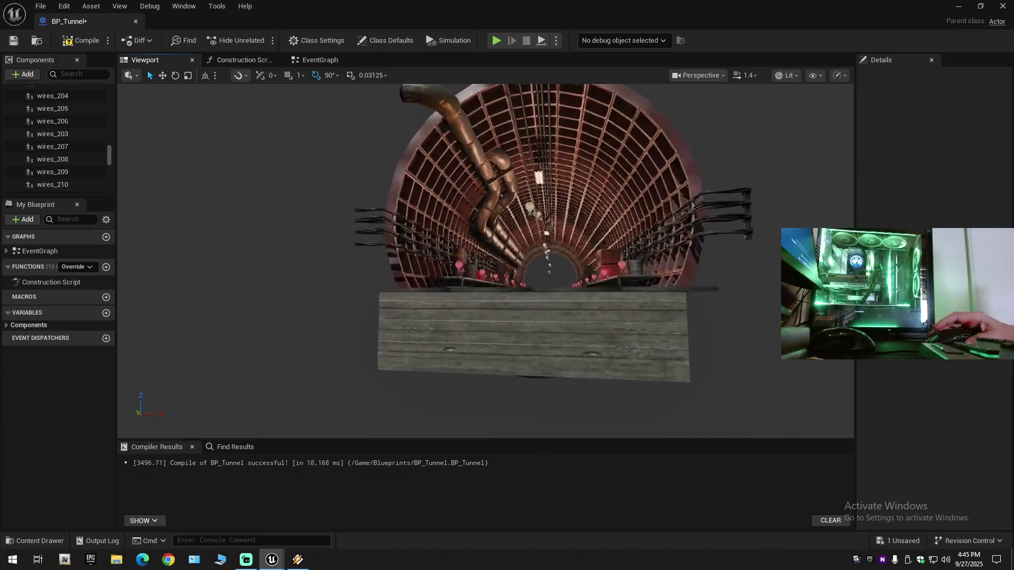
Select the wall_b_top5 end-wall cap with its ring and drag them along the tunnel's Y axis
{"action": "mouse_move", "coordinate": [486, 260]}
{"action": "left_mouse_down"}
{"action": "mouse_move", "coordinate": [483, 238]}
{"action": "mouse_move", "coordinate": [443, 235]}
{"action": "mouse_move", "coordinate": [449, 291]}
{"action": "mouse_move", "coordinate": [444, 221]}
{"action": "mouse_move", "coordinate": [444, 243]}
{"action": "mouse_move", "coordinate": [460, 248]}
{"action": "mouse_move", "coordinate": [451, 253]}
{"action": "mouse_move", "coordinate": [465, 243]}
{"action": "mouse_move", "coordinate": [465, 336]}
{"action": "left_mouse_up"}
{"action": "scroll", "coordinate": [454, 253], "scroll_direction": "down", "scroll_amount": 1}
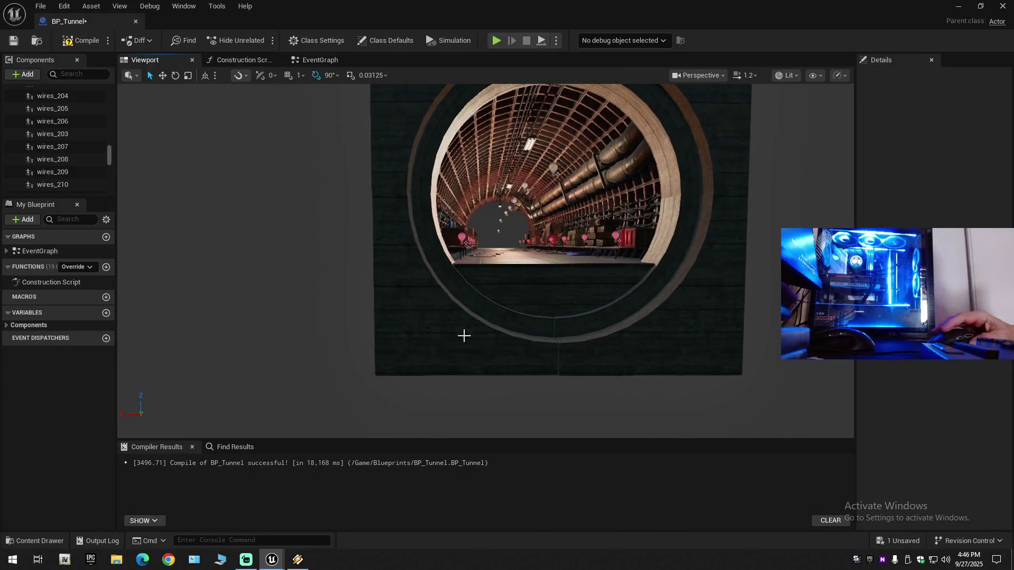
{"action": "left_click", "coordinate": [425, 324]}
{"action": "key", "text": "w"}
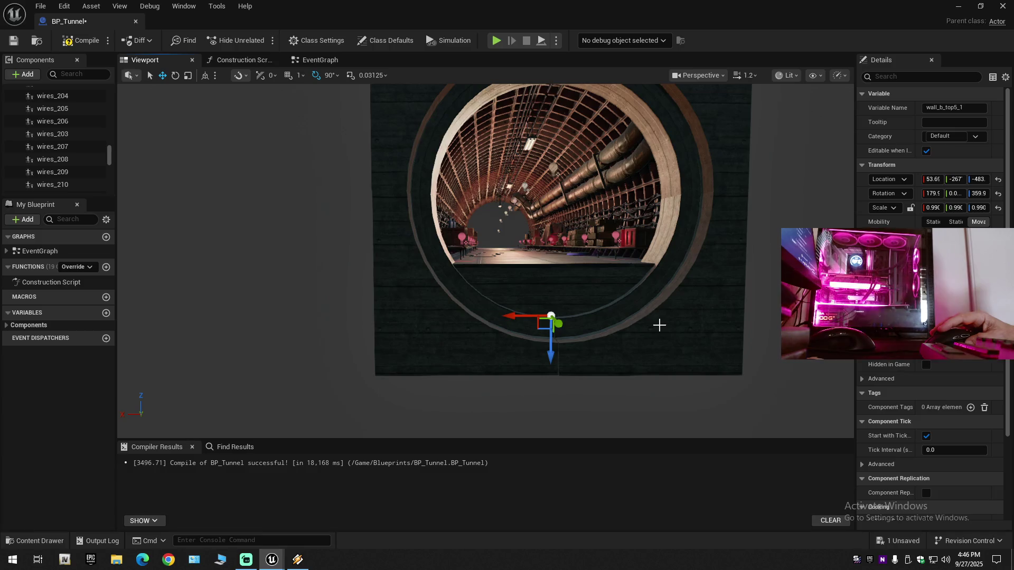
{"action": "left_click", "coordinate": [659, 325], "text": "ctrl"}
{"action": "scroll", "coordinate": [590, 275], "scroll_direction": "up", "scroll_amount": 2}
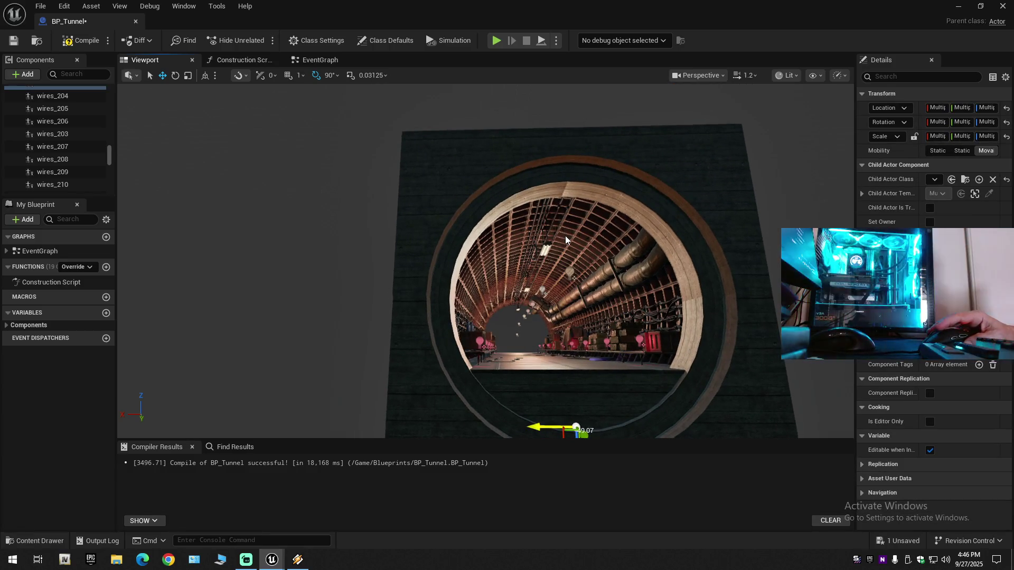
{"action": "mouse_move", "coordinate": [565, 235]}
{"action": "left_mouse_down"}
{"action": "mouse_move", "coordinate": [565, 222]}
{"action": "mouse_move", "coordinate": [627, 180]}
{"action": "left_mouse_up"}
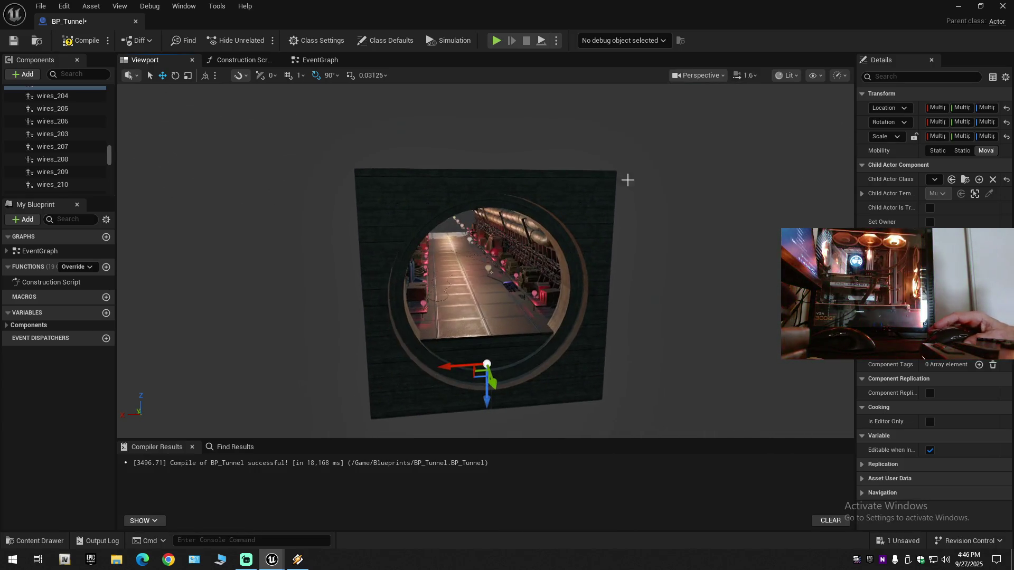
{"action": "left_click", "coordinate": [420, 197]}
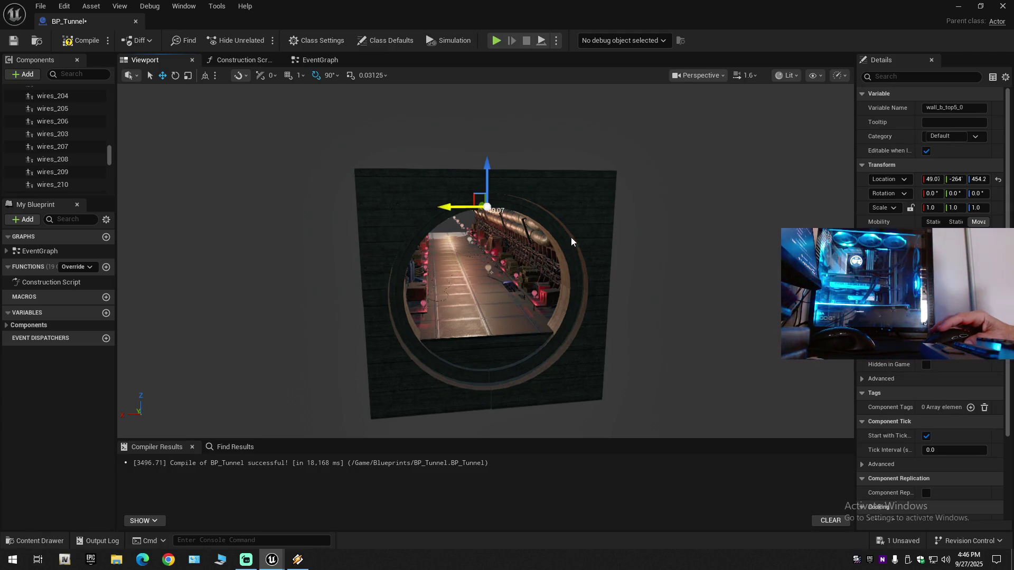
{"action": "left_click", "coordinate": [558, 372], "text": "ctrl"}
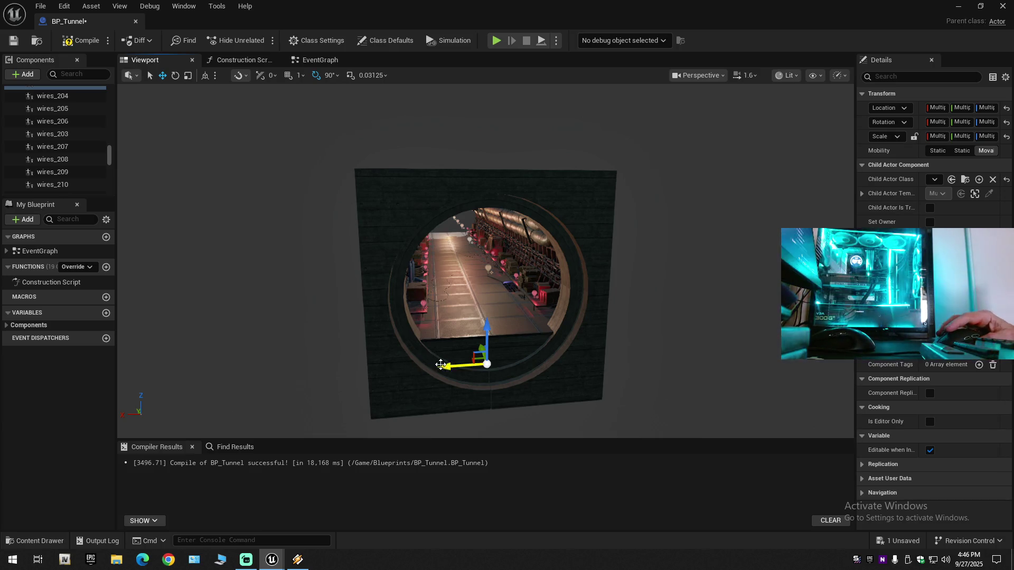
{"action": "left_click_drag", "start_coordinate": [405, 378], "coordinate": [475, 338]}
{"action": "left_click_drag", "start_coordinate": [653, 241], "coordinate": [433, 323]}
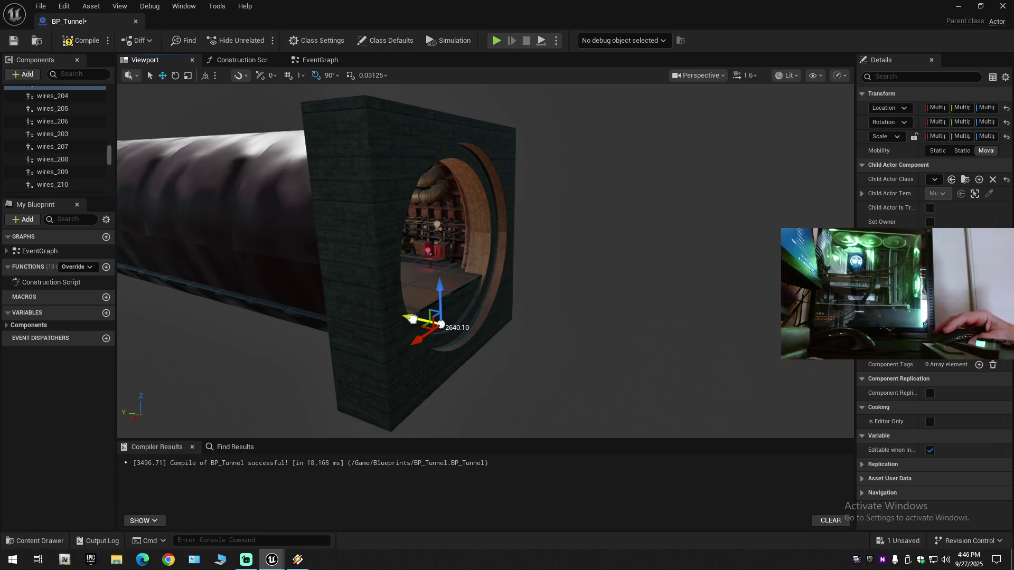
Undo the misplaced cap move and slide the end-wall cap about 2677.88 units along the tunnel
{"action": "mouse_move", "coordinate": [413, 319]}
{"action": "left_mouse_down"}
{"action": "mouse_move", "coordinate": [498, 335]}
{"action": "mouse_move", "coordinate": [534, 302]}
{"action": "left_mouse_up"}
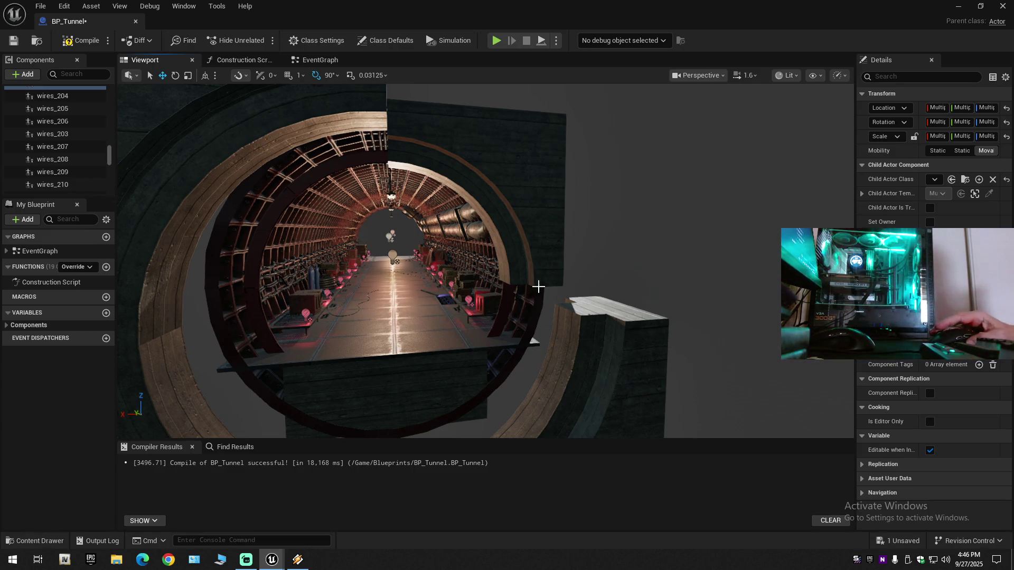
{"action": "key", "text": "ctrl+z"}
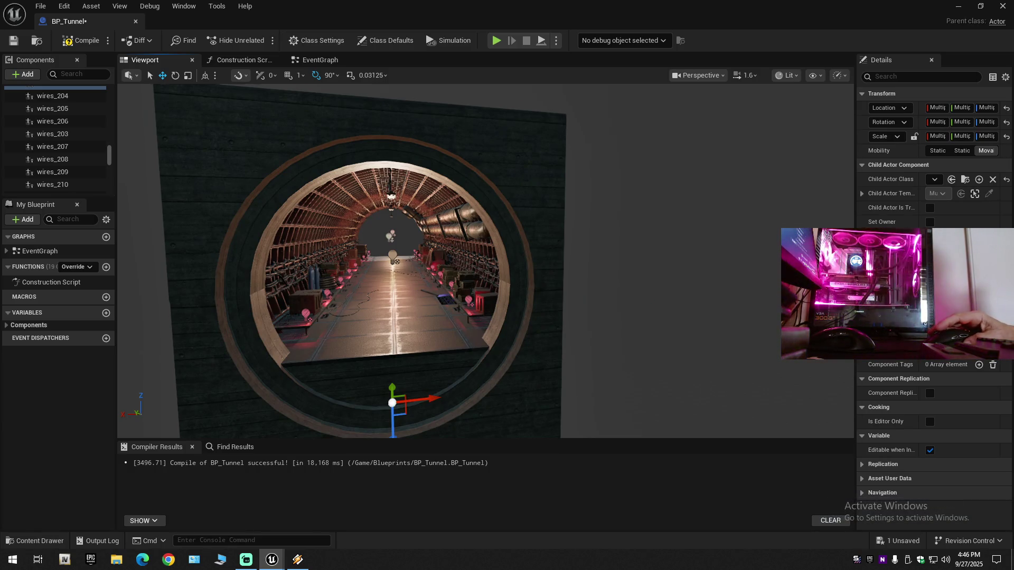
{"action": "left_click_drag", "start_coordinate": [476, 317], "coordinate": [465, 309]}
{"action": "key", "text": "w"}
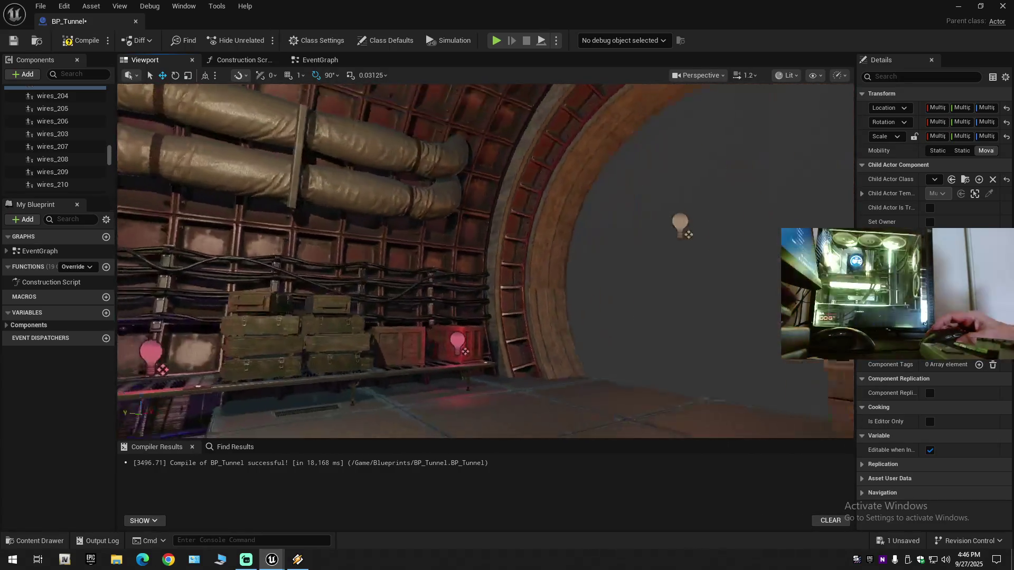
{"action": "left_click_drag", "start_coordinate": [486, 259], "coordinate": [475, 317]}
{"action": "left_click_drag", "start_coordinate": [381, 248], "coordinate": [382, 249]}
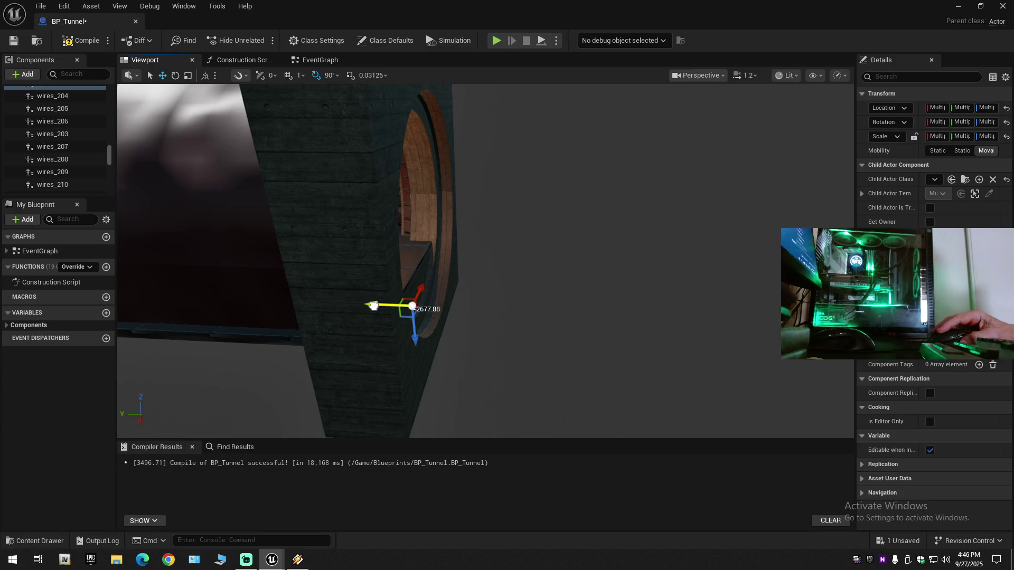
{"action": "left_click", "coordinate": [298, 559]}
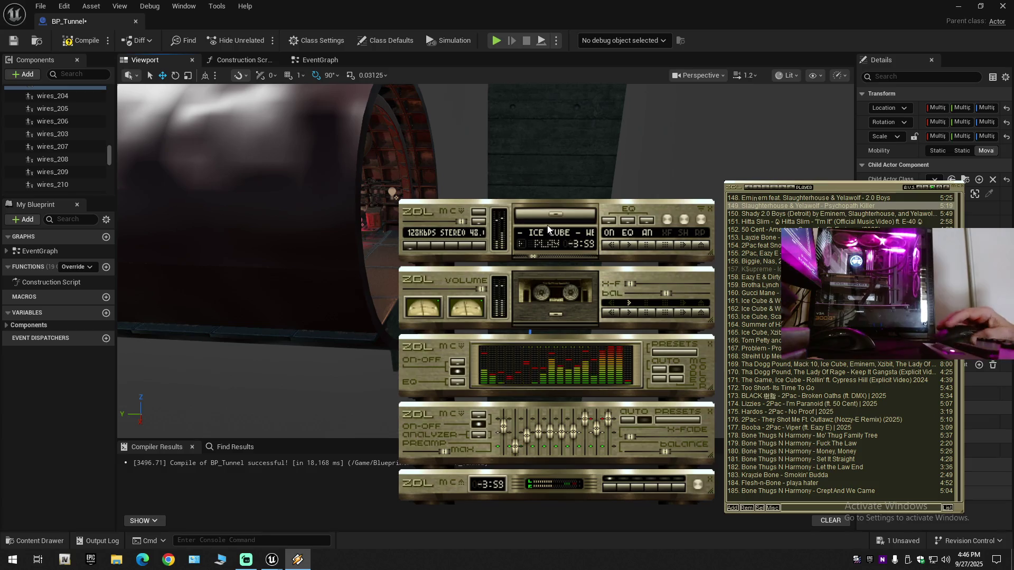
Return from Winamp to the BP_Tunnel editor and fly in toward the tunnel ring
{"action": "mouse_move", "coordinate": [266, 563]}
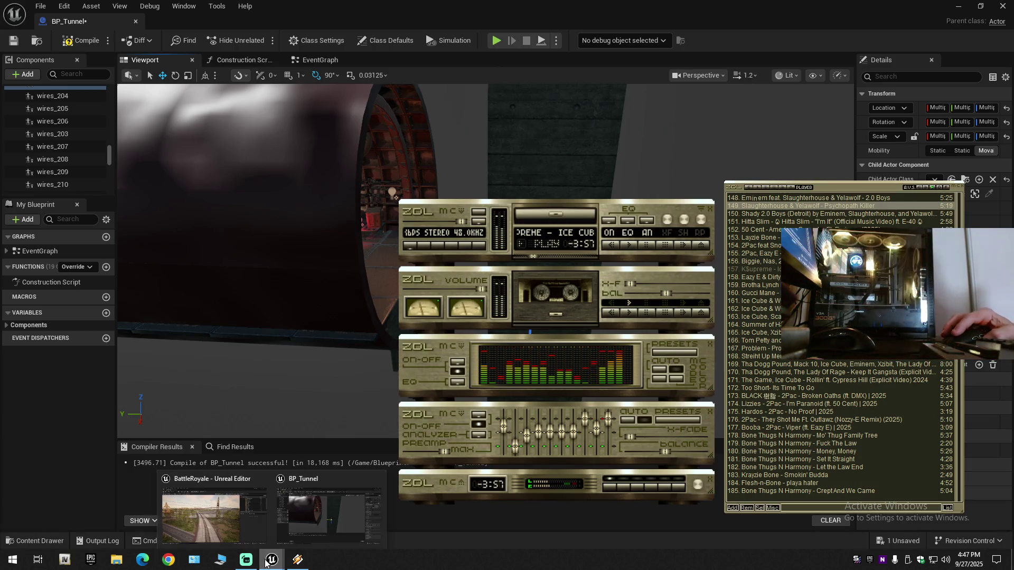
{"action": "left_click", "coordinate": [324, 520]}
{"action": "left_click_drag", "start_coordinate": [463, 328], "coordinate": [438, 312]}
{"action": "mouse_move", "coordinate": [486, 261]}
{"action": "left_mouse_down"}
{"action": "mouse_move", "coordinate": [480, 237]}
{"action": "mouse_move", "coordinate": [455, 233]}
{"action": "mouse_move", "coordinate": [461, 316]}
{"action": "left_mouse_up"}
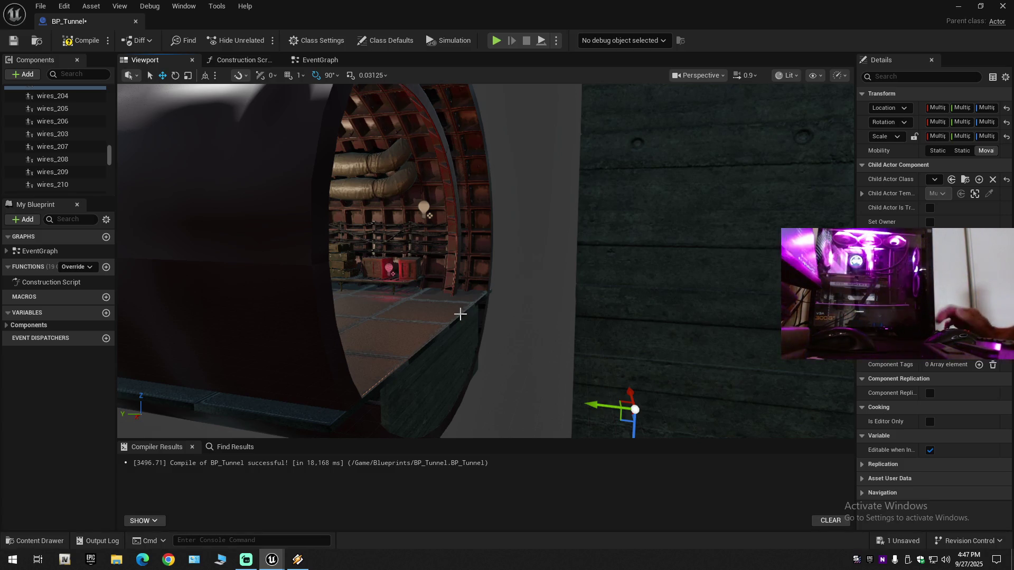
Undo the last component move and the ring resize, framing the selected components to check them
{"action": "key", "text": "ctrl+z"}
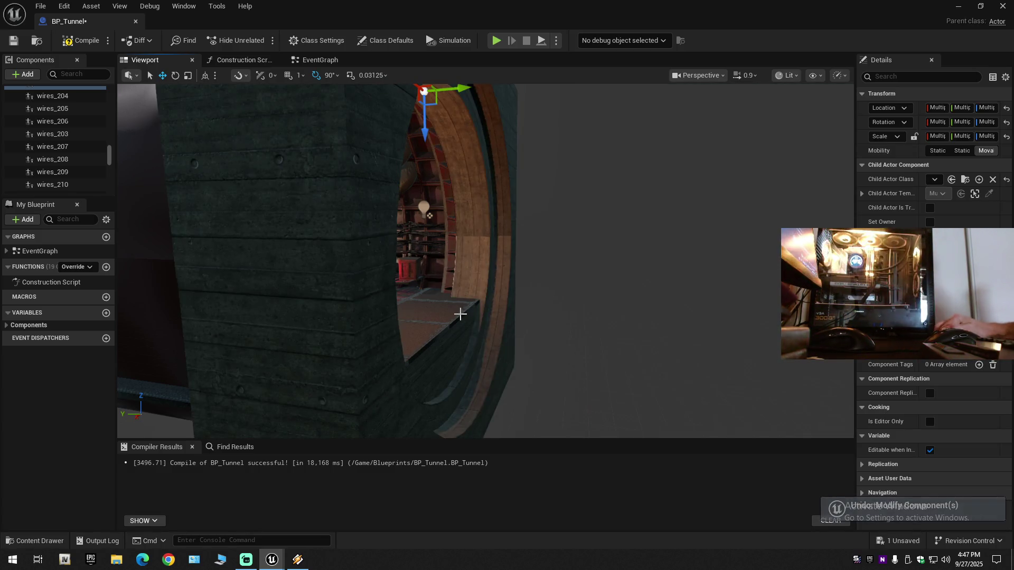
{"action": "mouse_move", "coordinate": [460, 314]}
{"action": "left_mouse_down"}
{"action": "mouse_move", "coordinate": [456, 265]}
{"action": "mouse_move", "coordinate": [403, 242]}
{"action": "left_mouse_up"}
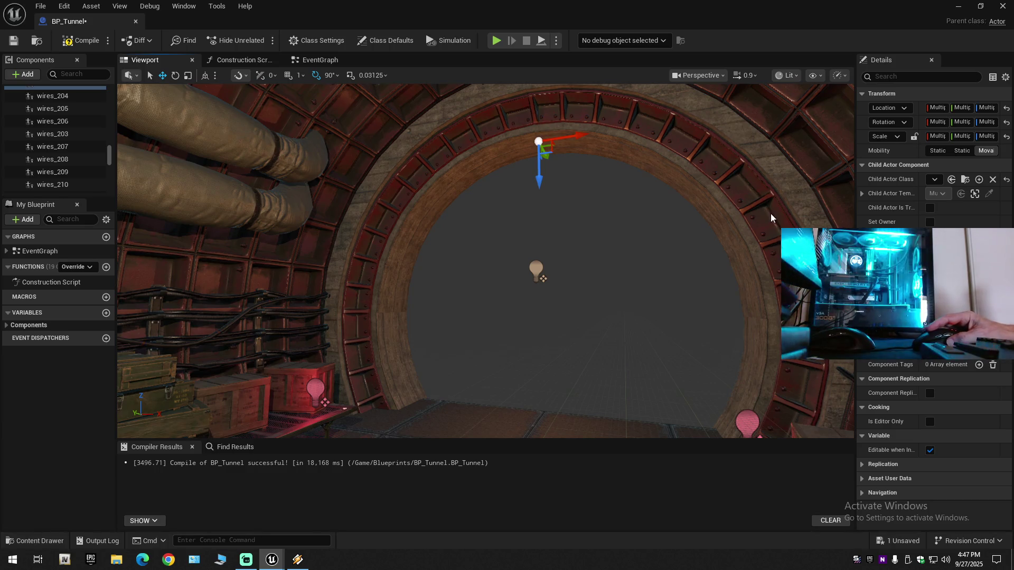
{"action": "mouse_move", "coordinate": [661, 313]}
{"action": "left_mouse_down"}
{"action": "mouse_move", "coordinate": [661, 338]}
{"action": "mouse_move", "coordinate": [571, 338]}
{"action": "left_mouse_up"}
{"action": "key", "text": "f"}
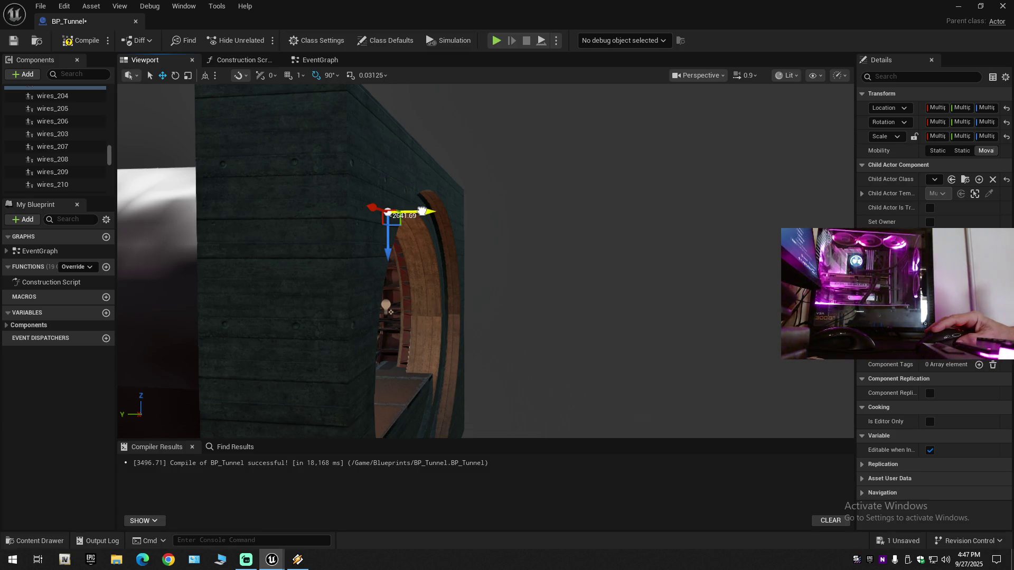
{"action": "left_click_drag", "start_coordinate": [618, 226], "coordinate": [514, 312]}
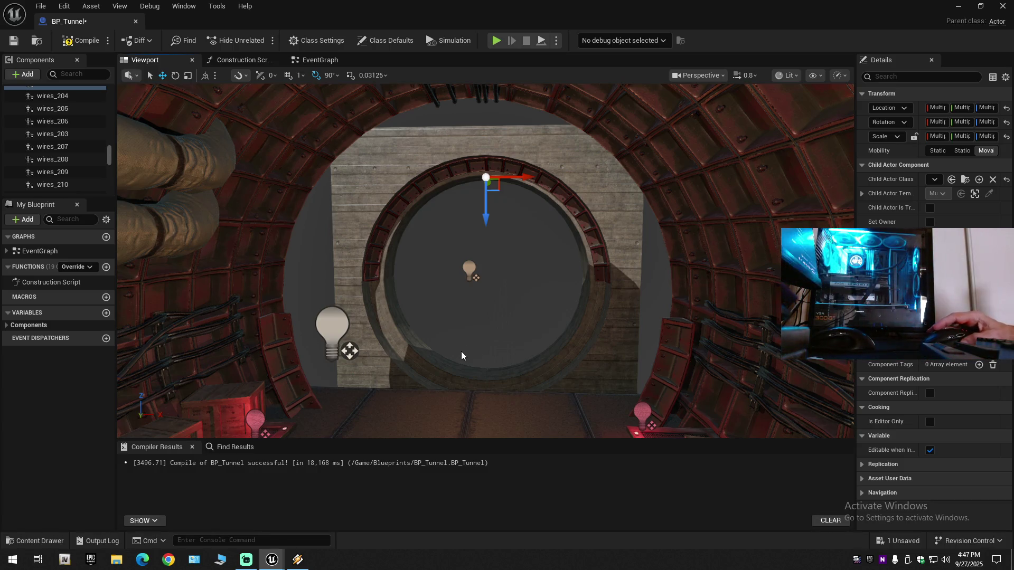
{"action": "key", "text": "ctrl+z"}
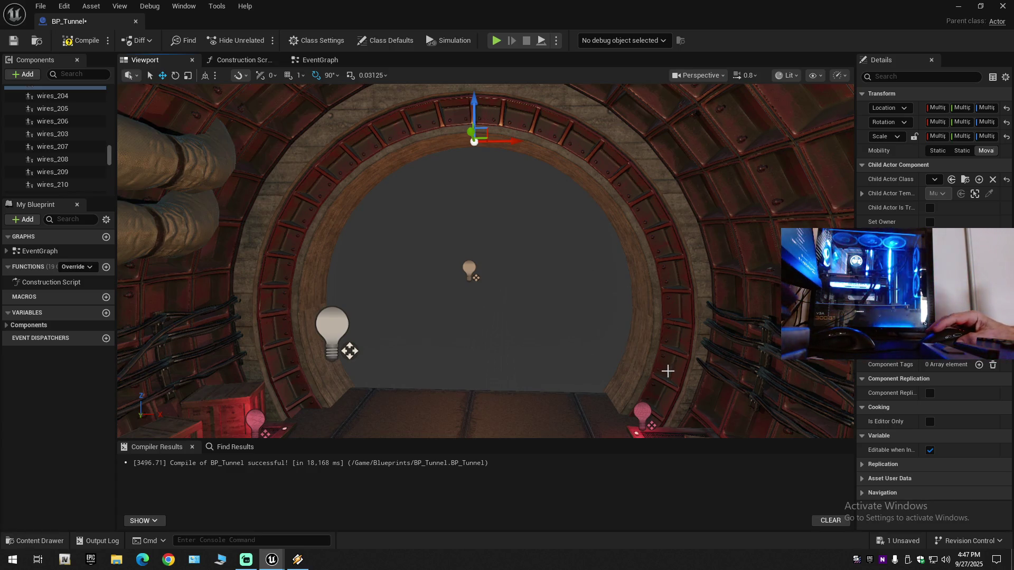
{"action": "scroll", "coordinate": [524, 344], "scroll_direction": "up", "scroll_amount": 2}
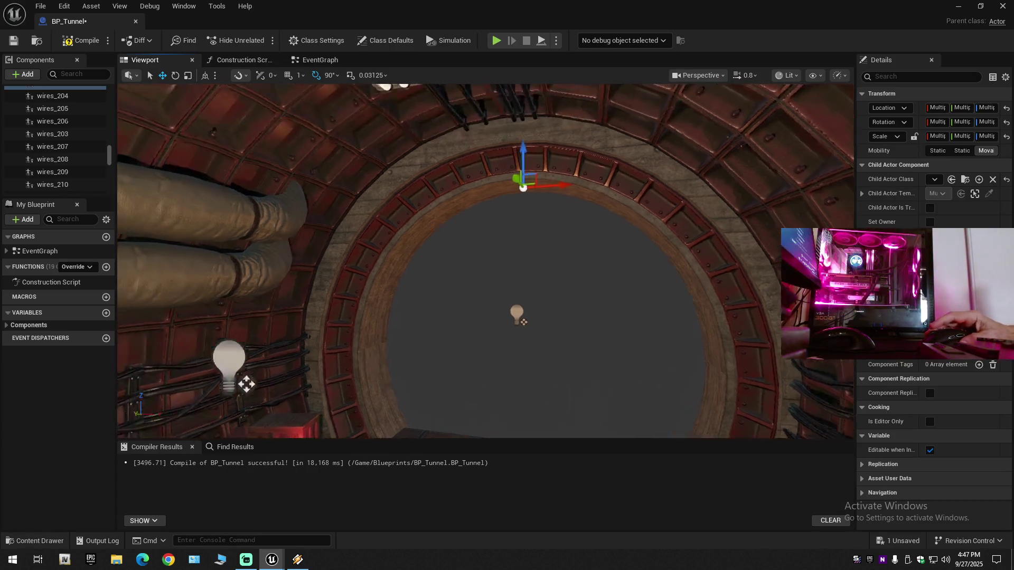
Slide the concrete tunnel block along the Y axis toward the opening
{"action": "left_click_drag", "start_coordinate": [534, 319], "coordinate": [534, 319]}
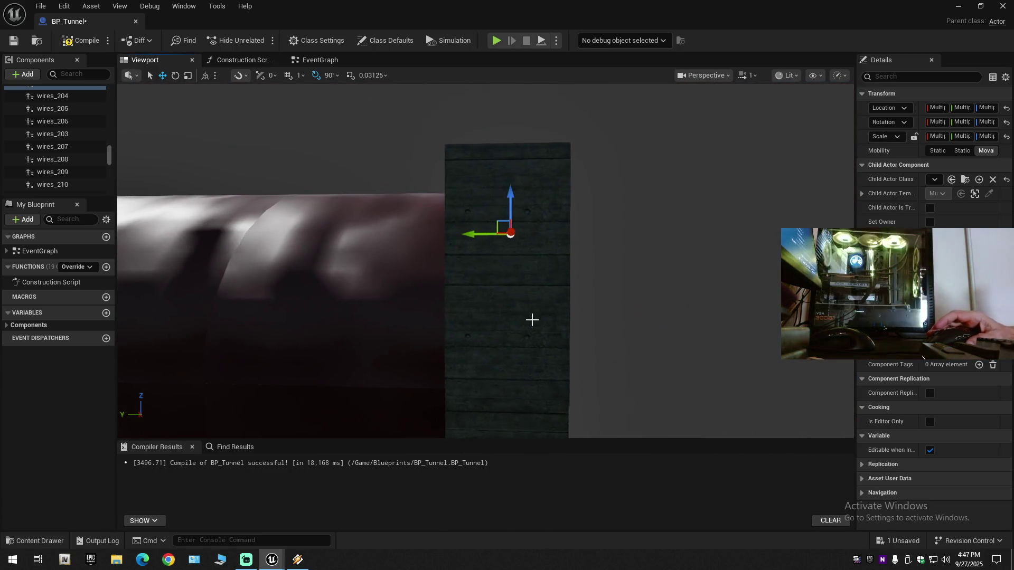
{"action": "left_click_drag", "start_coordinate": [472, 234], "coordinate": [472, 235]}
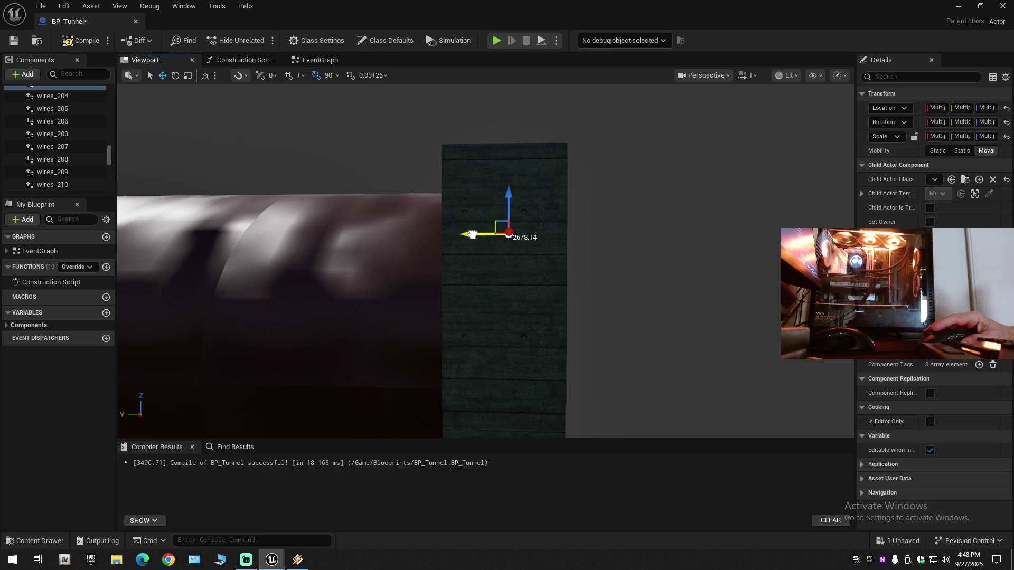
{"action": "left_click_drag", "start_coordinate": [473, 235], "coordinate": [614, 277]}
{"action": "scroll", "coordinate": [486, 260], "scroll_direction": "down", "scroll_amount": 1}
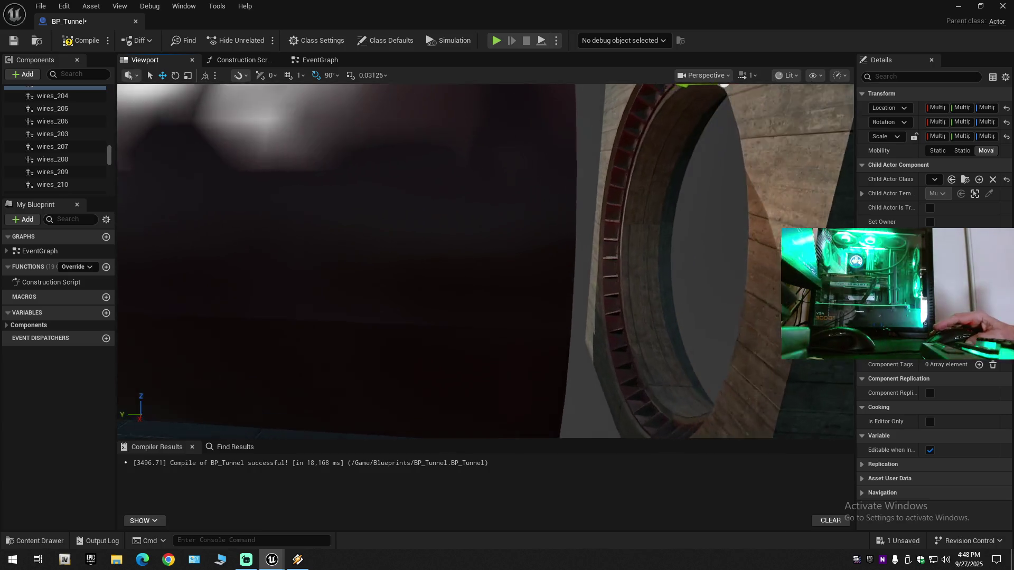
{"action": "scroll", "coordinate": [486, 261], "scroll_direction": "down", "scroll_amount": 2}
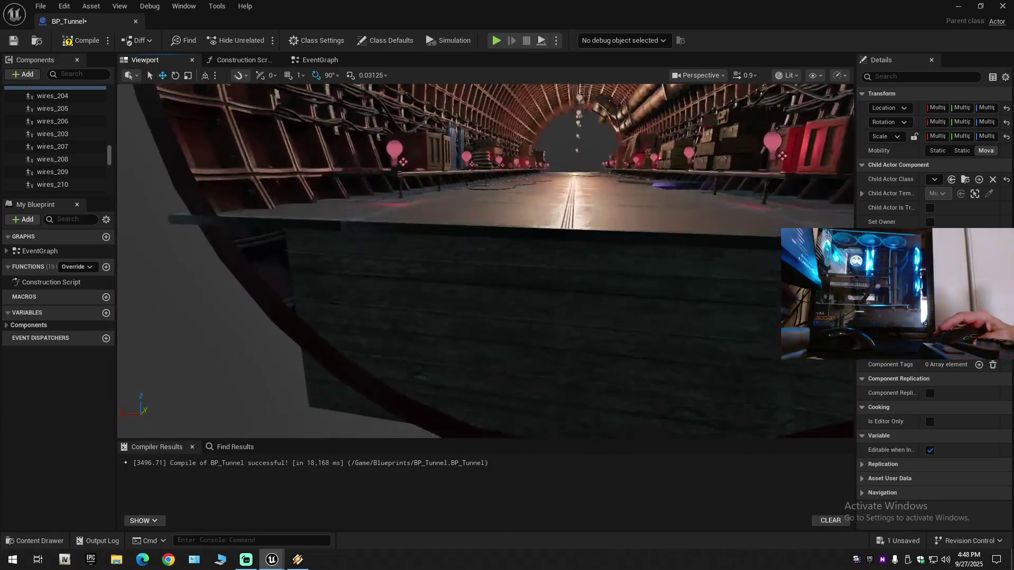
Fly around the tunnel ring and concrete pillar to check the block, then undo the change
{"action": "key", "text": "s"}
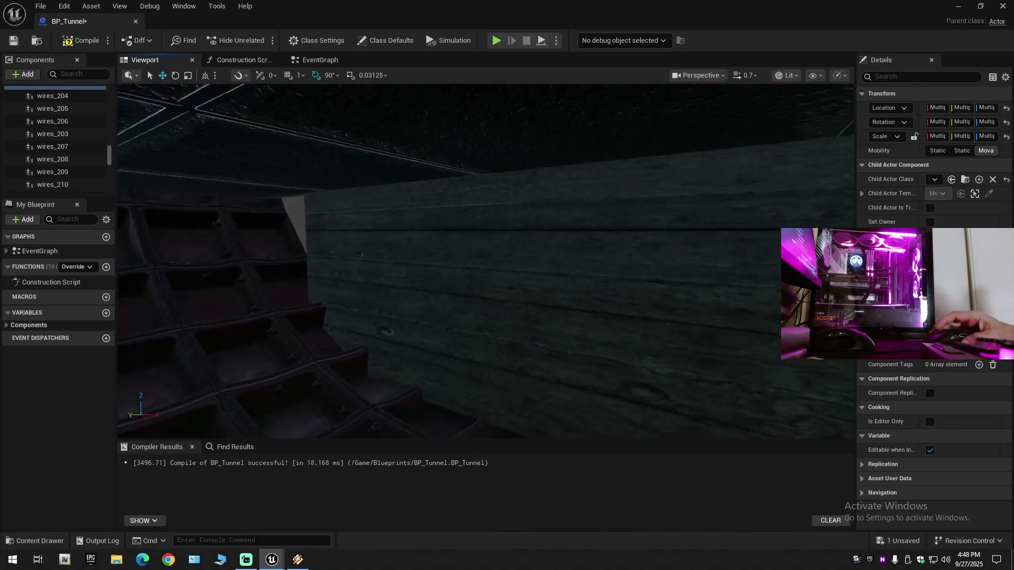
{"action": "key", "text": "s"}
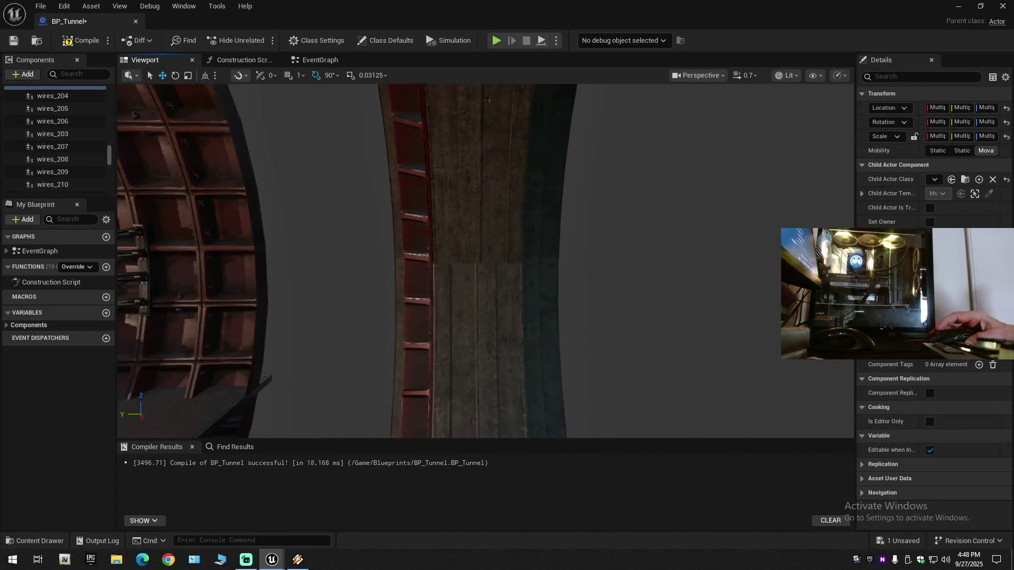
{"action": "key", "text": "w"}
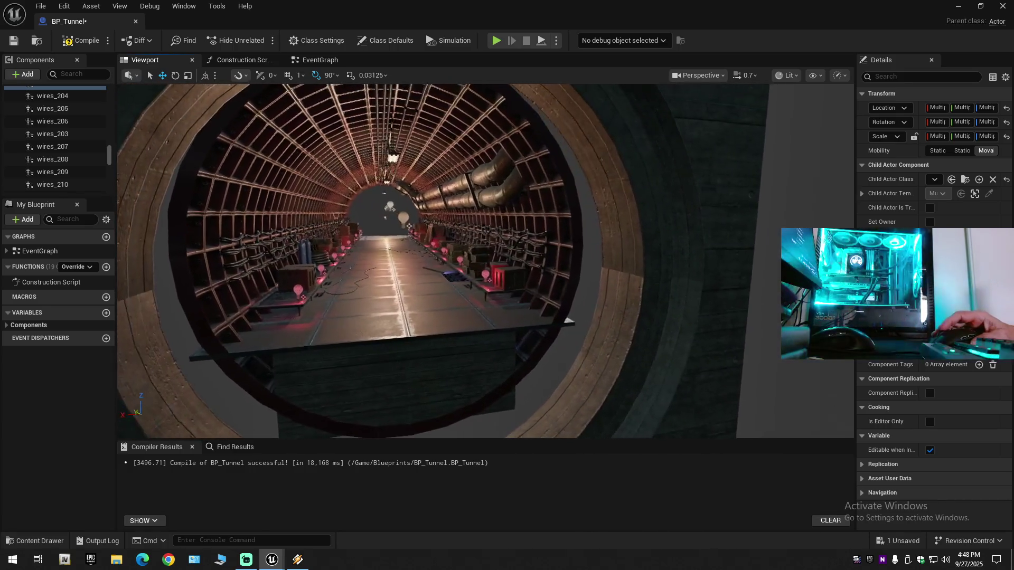
{"action": "key", "text": "s"}
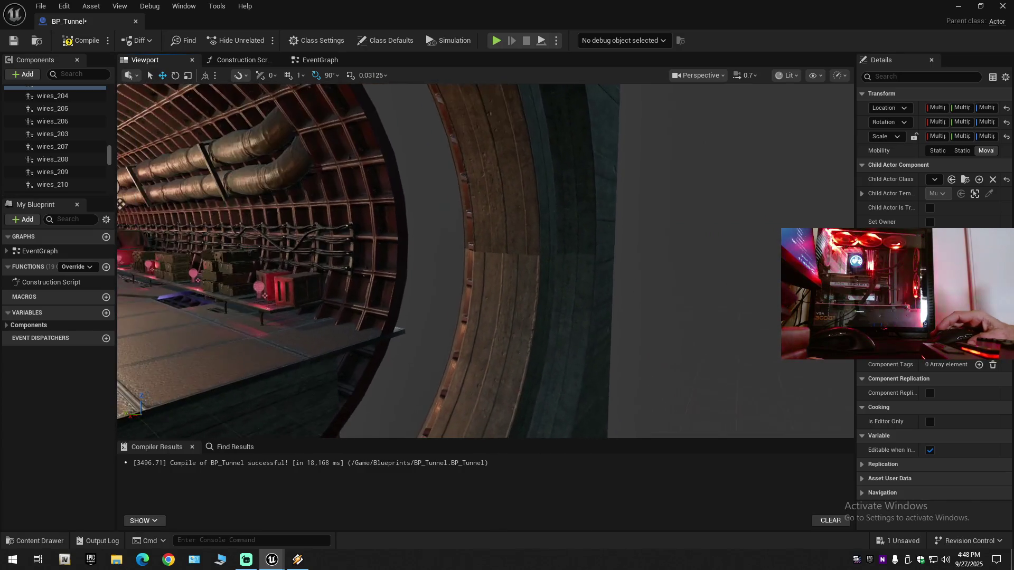
{"action": "scroll", "coordinate": [486, 260], "scroll_direction": "up", "scroll_amount": 2}
{"action": "key", "text": "s"}
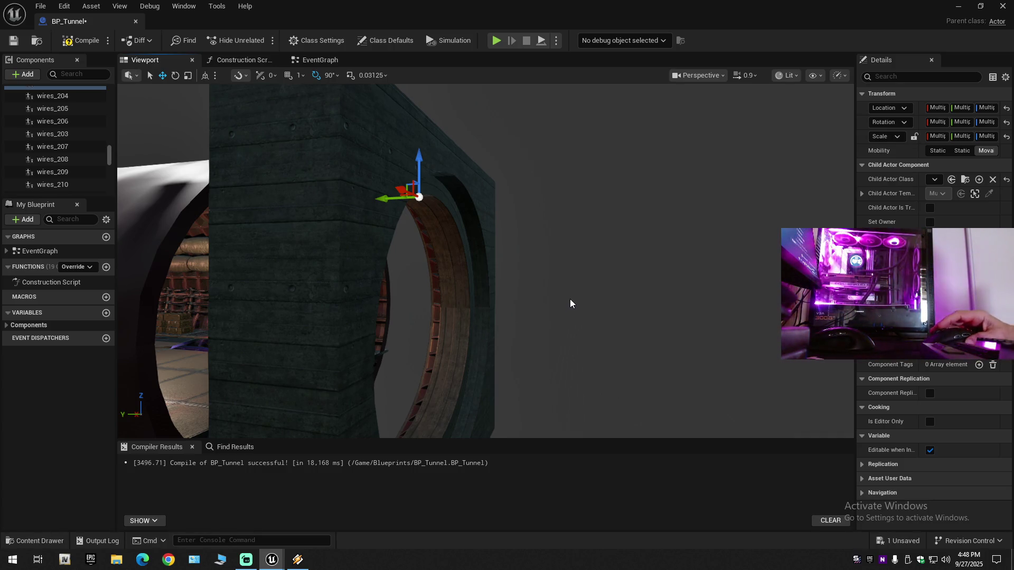
{"action": "key", "text": "s"}
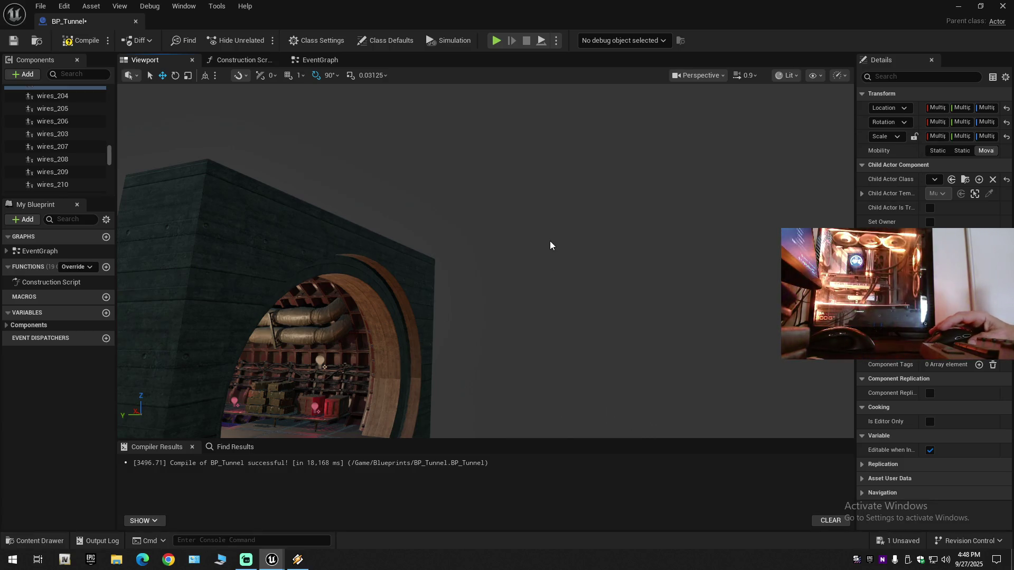
{"action": "key", "text": "ctrl+z"}
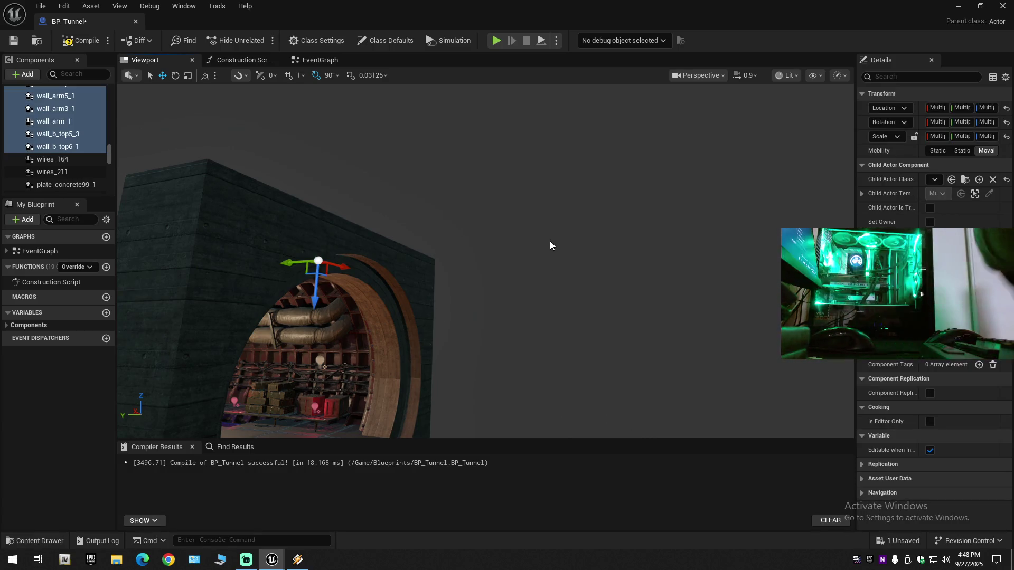
Drag the selected end-wall pieces about 2395.90 units along Y to surround the far tunnel mouth
{"action": "left_click_drag", "start_coordinate": [485, 227], "coordinate": [423, 227]}
{"action": "mouse_move", "coordinate": [554, 242]}
{"action": "left_mouse_down"}
{"action": "mouse_move", "coordinate": [544, 259]}
{"action": "mouse_move", "coordinate": [554, 243]}
{"action": "left_mouse_up"}
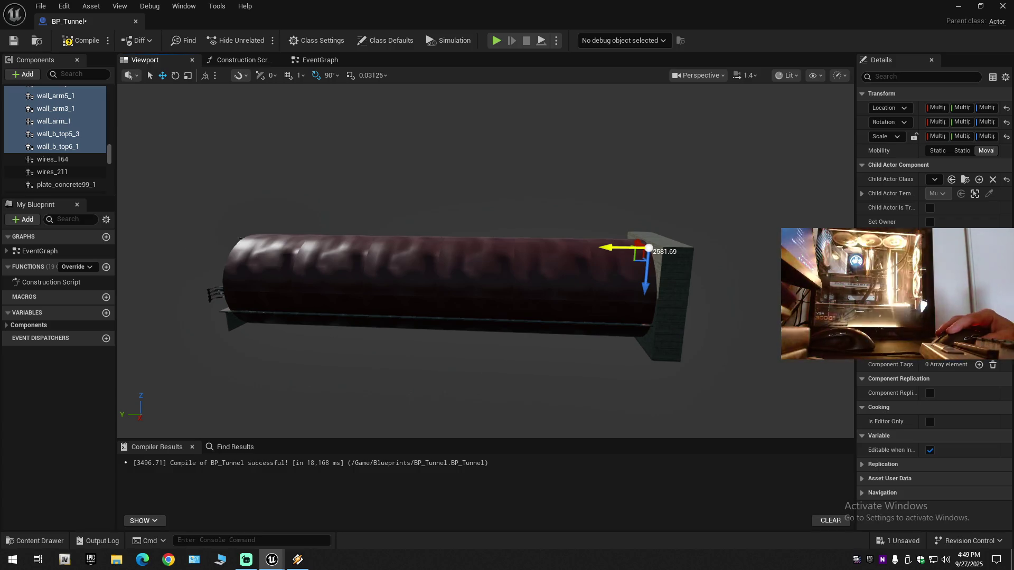
{"action": "left_click_drag", "start_coordinate": [128, 247], "coordinate": [128, 247]}
{"action": "mouse_move", "coordinate": [229, 289]}
{"action": "left_mouse_down"}
{"action": "mouse_move", "coordinate": [137, 291]}
{"action": "mouse_move", "coordinate": [127, 243]}
{"action": "mouse_move", "coordinate": [378, 92]}
{"action": "mouse_move", "coordinate": [402, 101]}
{"action": "mouse_move", "coordinate": [370, 110]}
{"action": "mouse_move", "coordinate": [365, 95]}
{"action": "mouse_move", "coordinate": [322, 87]}
{"action": "mouse_move", "coordinate": [227, 284]}
{"action": "left_mouse_up"}
{"action": "scroll", "coordinate": [369, 111], "scroll_direction": "up", "scroll_amount": 3}
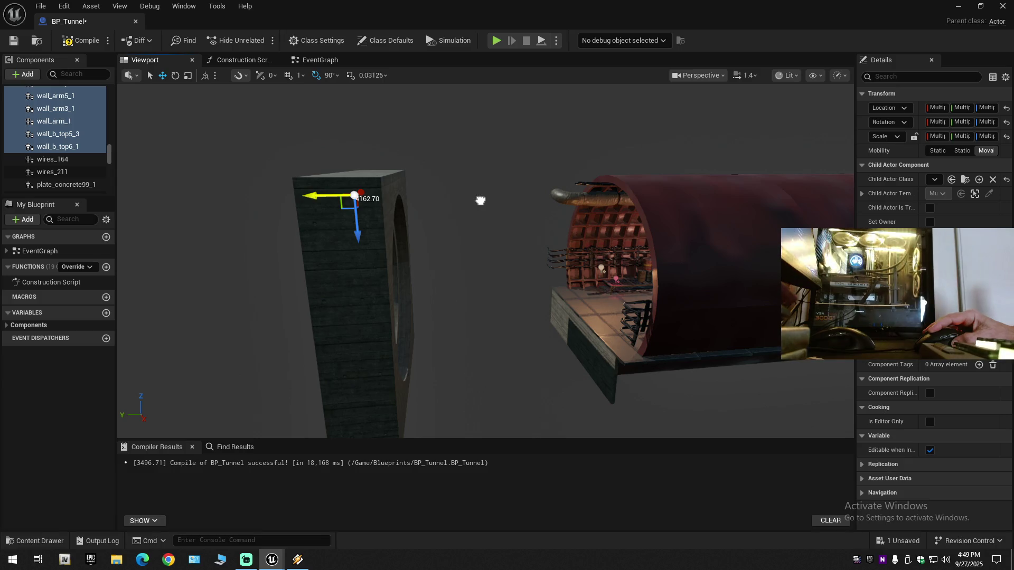
{"action": "left_click_drag", "start_coordinate": [480, 200], "coordinate": [620, 203]}
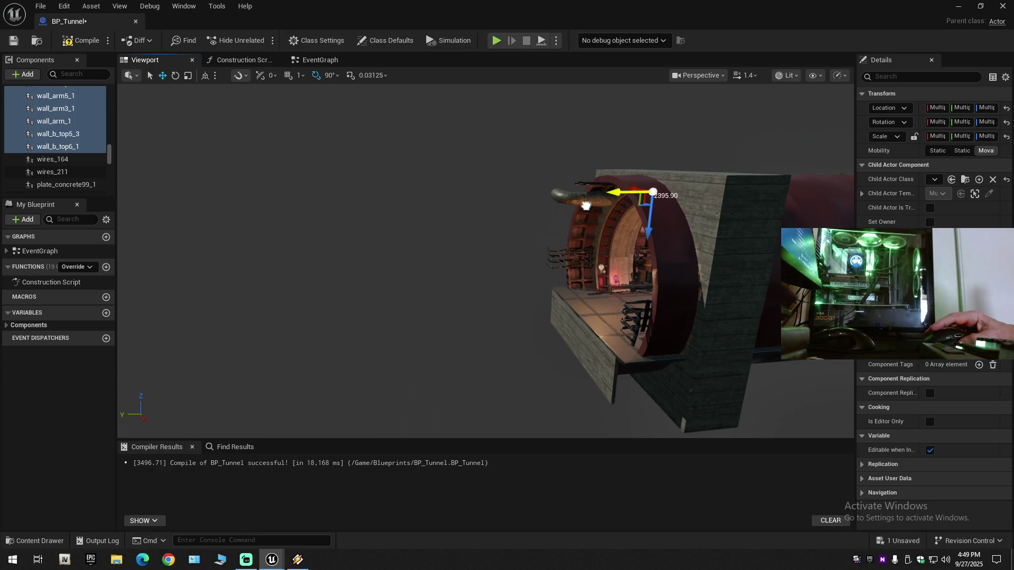
{"action": "left_click_drag", "start_coordinate": [566, 196], "coordinate": [551, 246]}
Fly into the tunnel and back out to inspect the repositioned end cap
{"action": "key", "text": "w"}
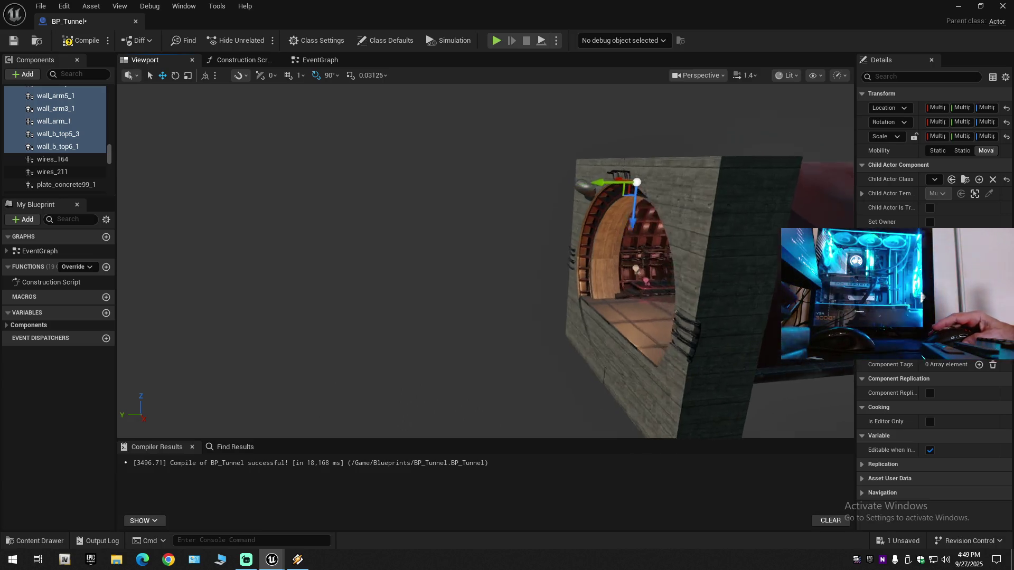
{"action": "scroll", "coordinate": [560, 245], "scroll_direction": "down", "scroll_amount": 1}
{"action": "key", "text": "w"}
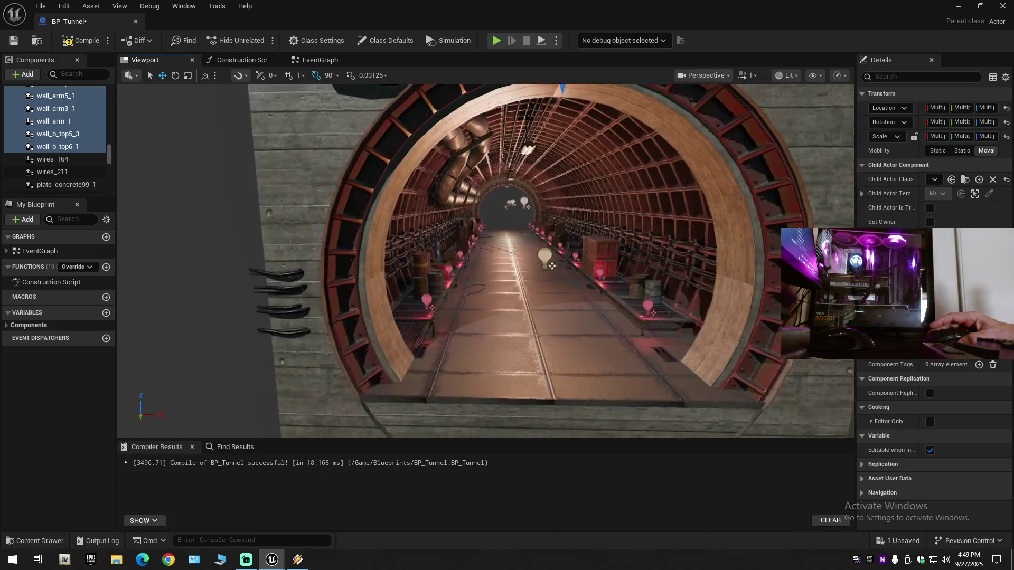
{"action": "key", "text": "w"}
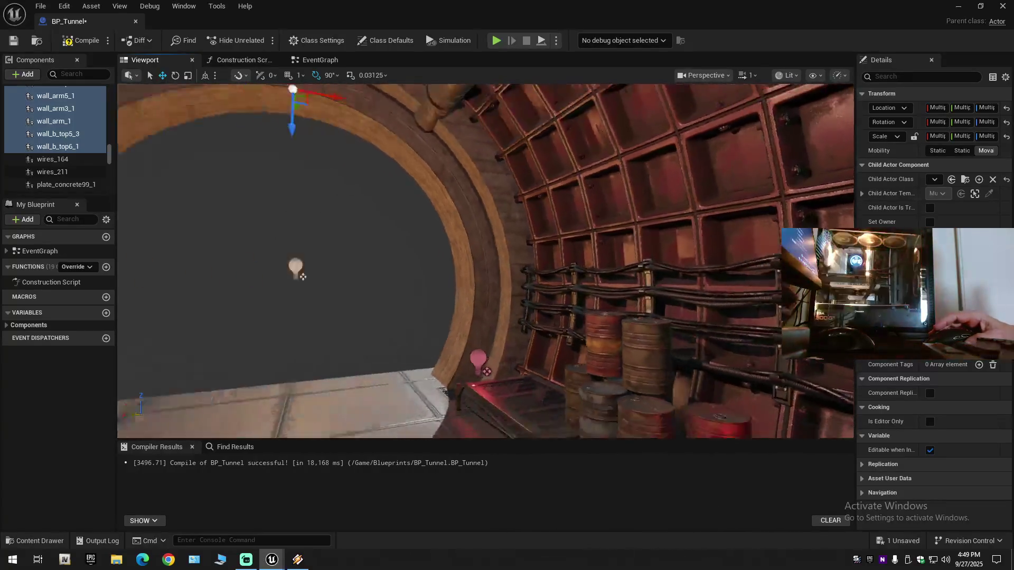
{"action": "scroll", "coordinate": [485, 261], "scroll_direction": "up", "scroll_amount": 1}
{"action": "key", "text": "s"}
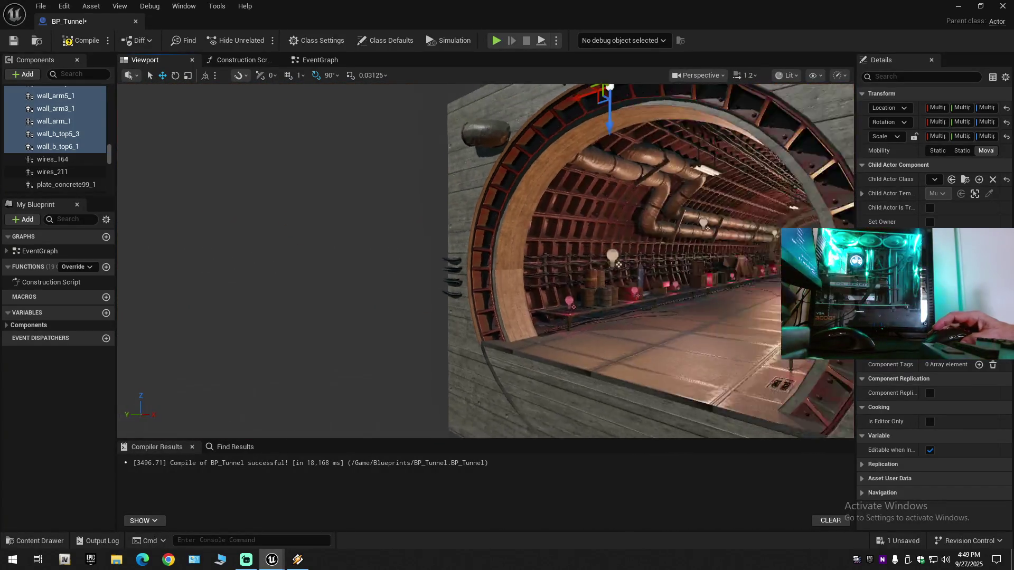
{"action": "key", "text": "s"}
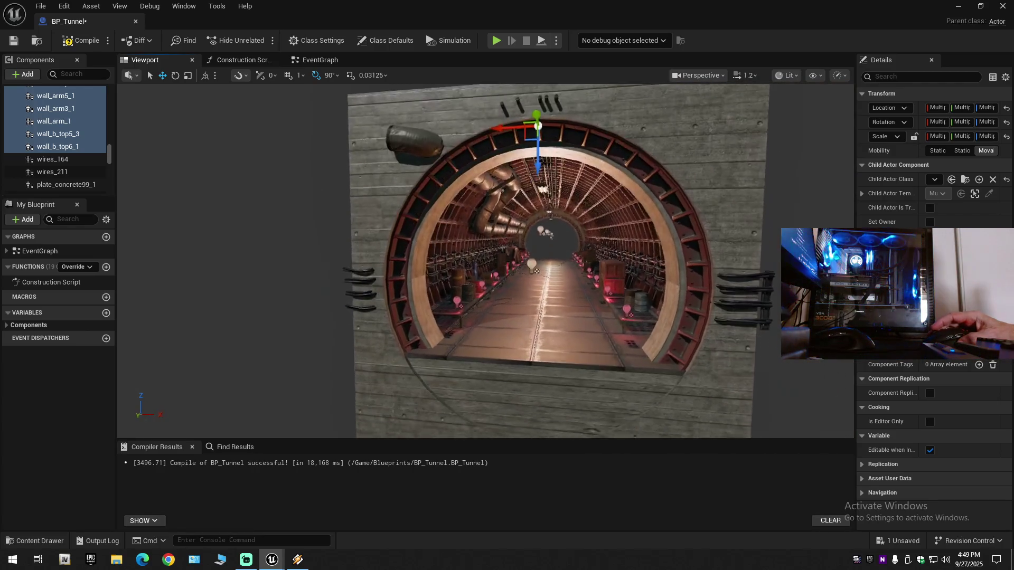
Rotate the end-wall cap 180° in yaw at the tunnel mouth
{"action": "key", "text": "d"}
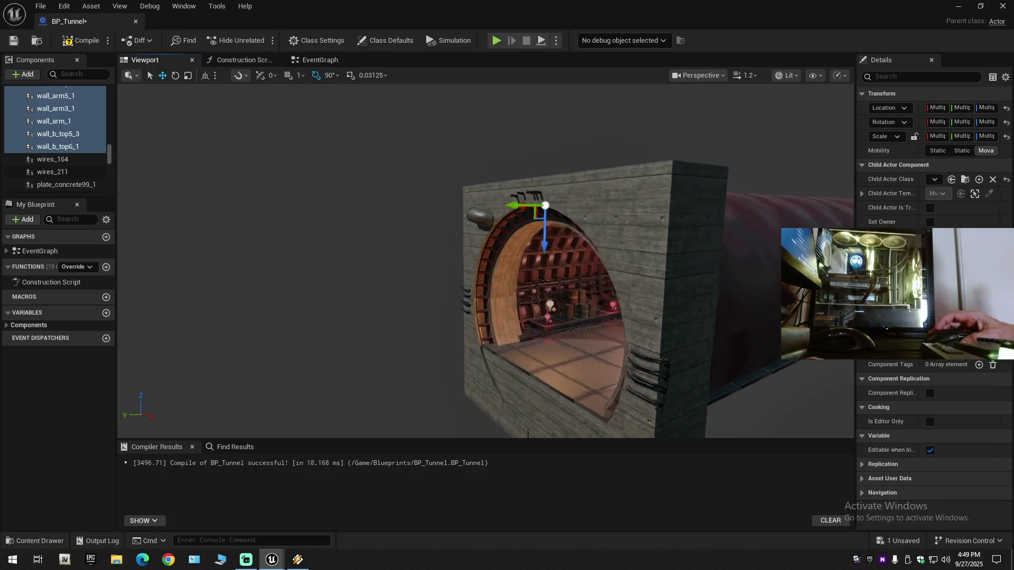
{"action": "key", "text": "e"}
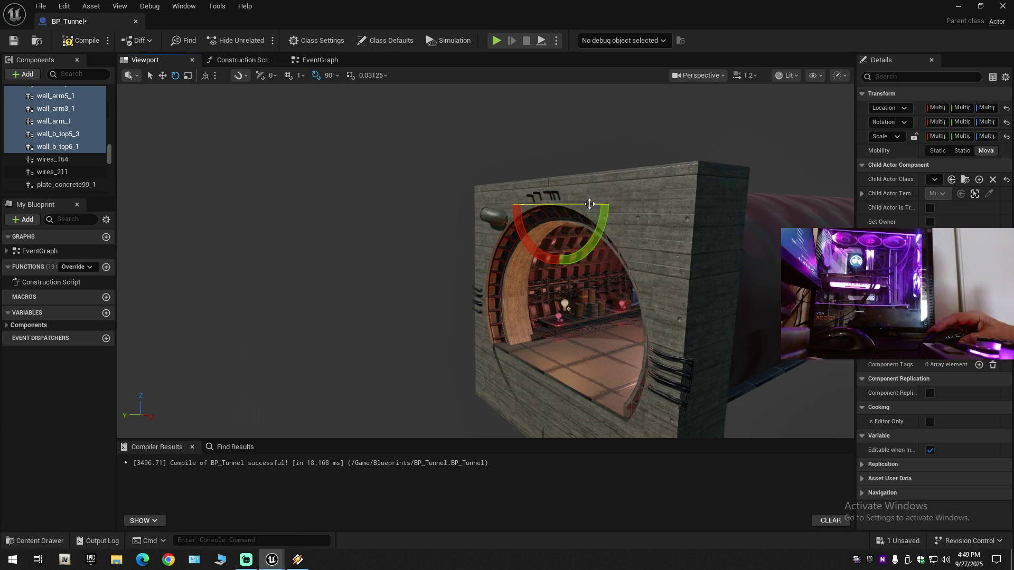
{"action": "left_click_drag", "start_coordinate": [589, 204], "coordinate": [589, 204]}
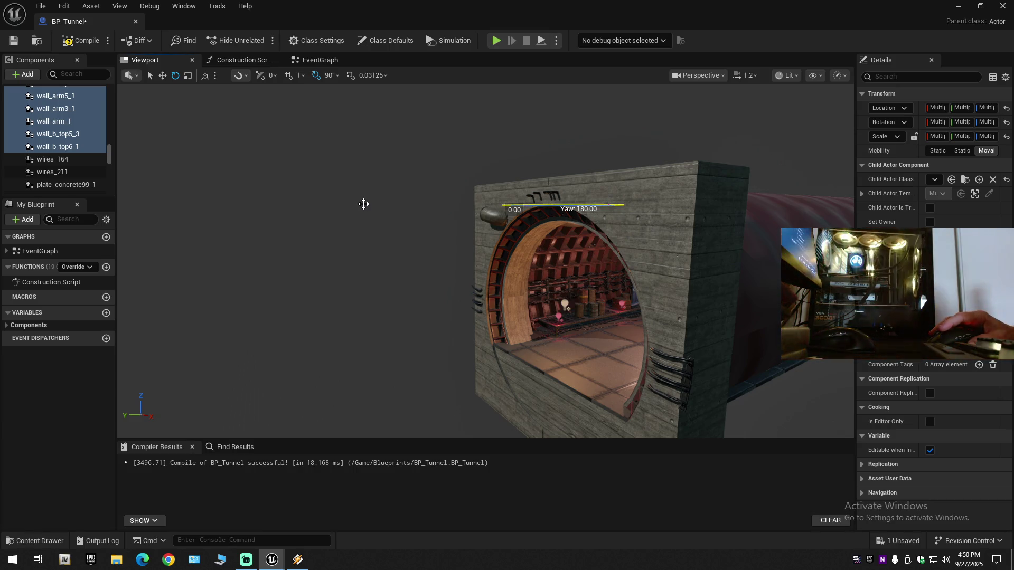
Undo the last change and fly through the tunnel back toward the arch
{"action": "key", "text": "ctrl+z"}
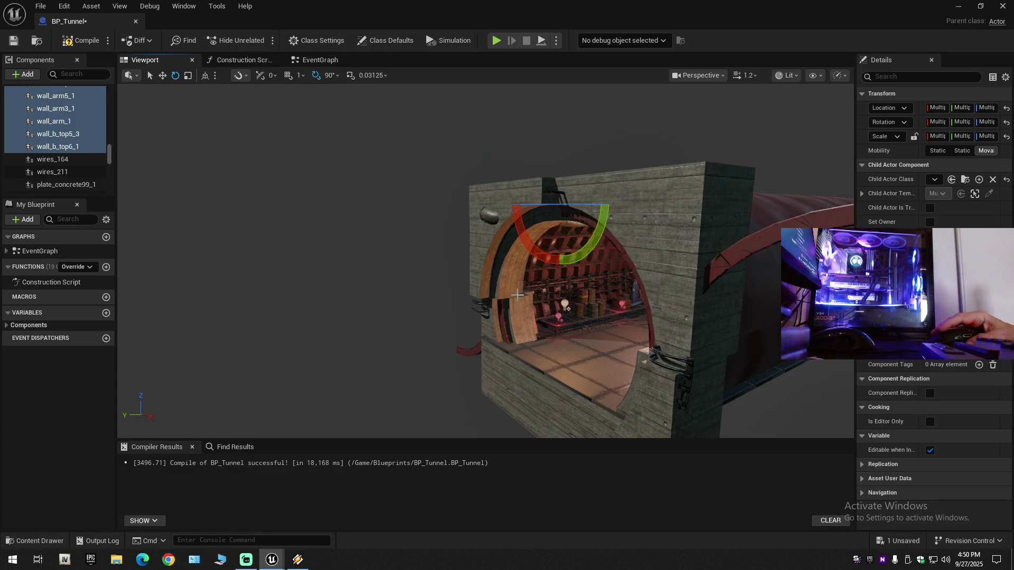
{"action": "key", "text": "w"}
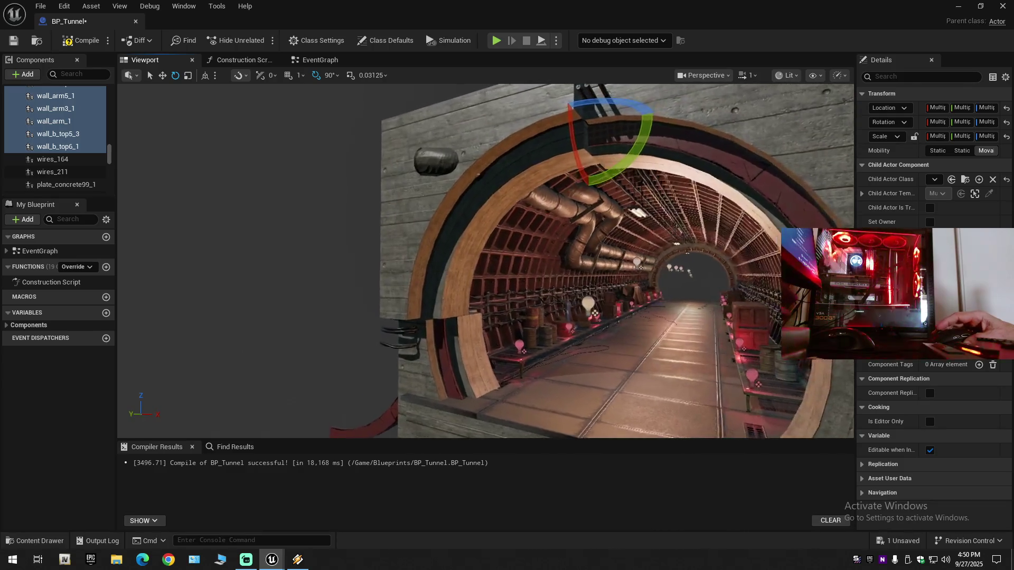
{"action": "key", "text": "a"}
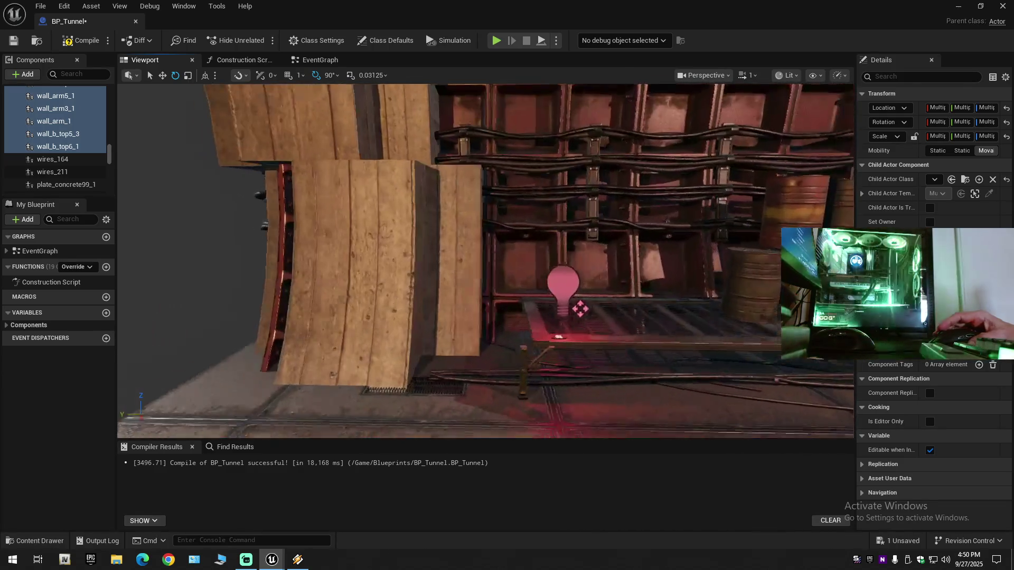
{"action": "key", "text": "s"}
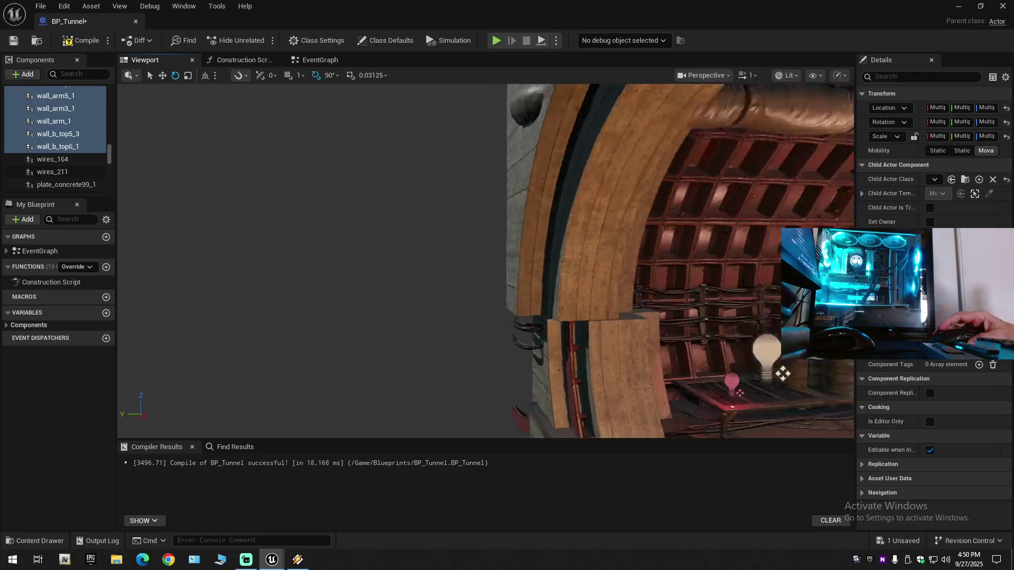
{"action": "key", "text": "r"}
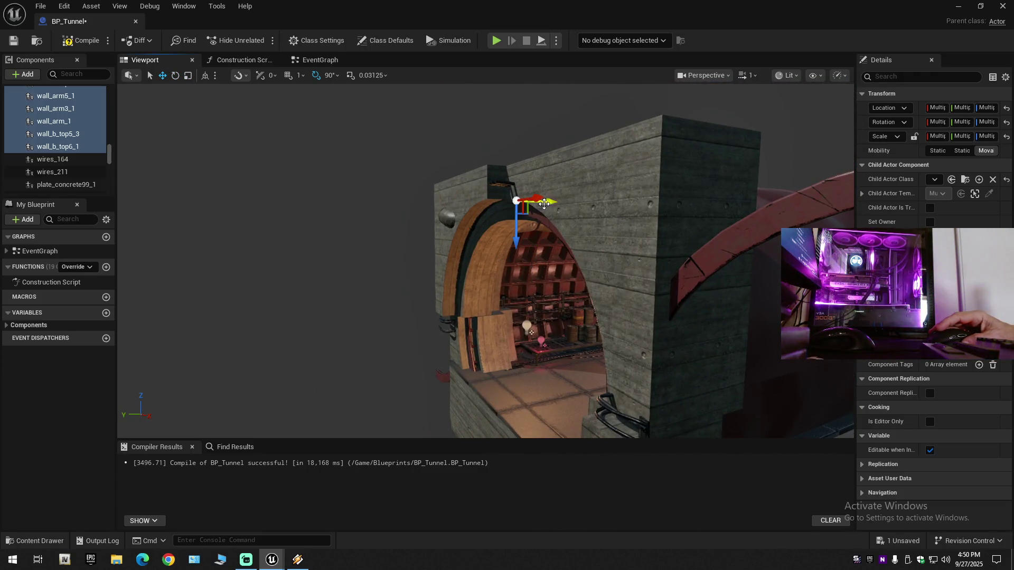
View the opening from under the arch and outside, then undo the wall and arm change
{"action": "key", "text": "w"}
{"action": "key", "text": "s"}
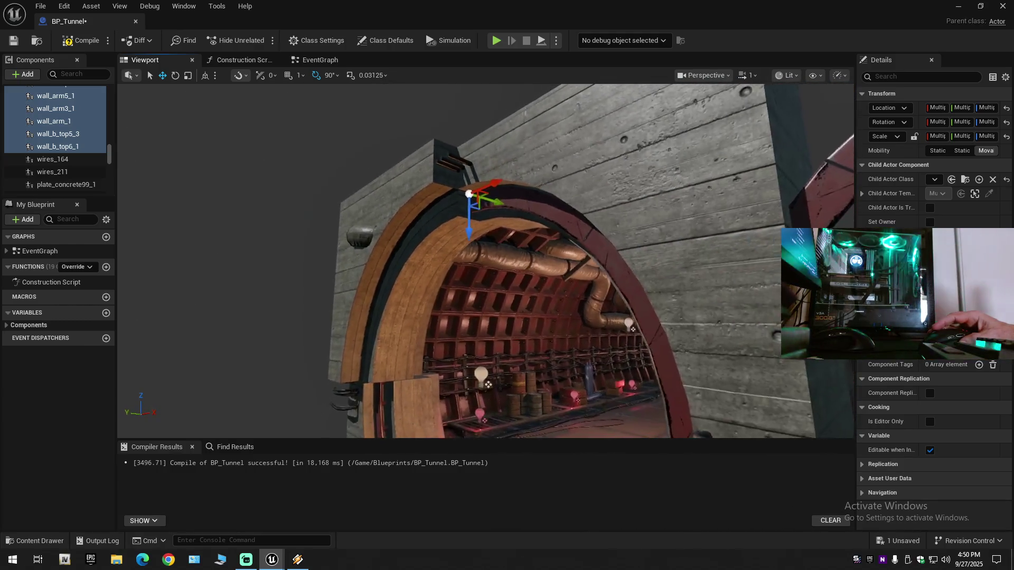
{"action": "key", "text": "s"}
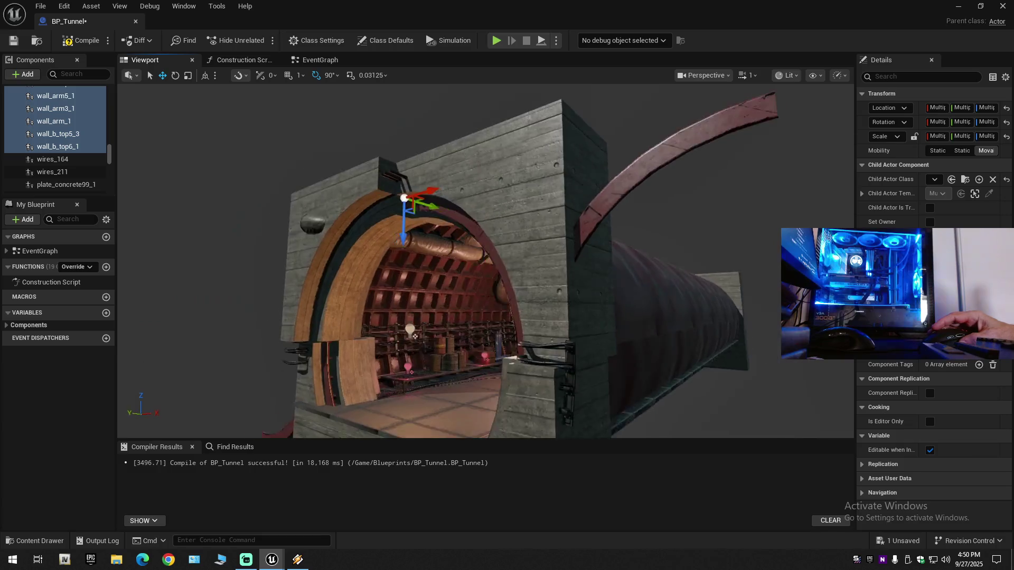
{"action": "key", "text": "a"}
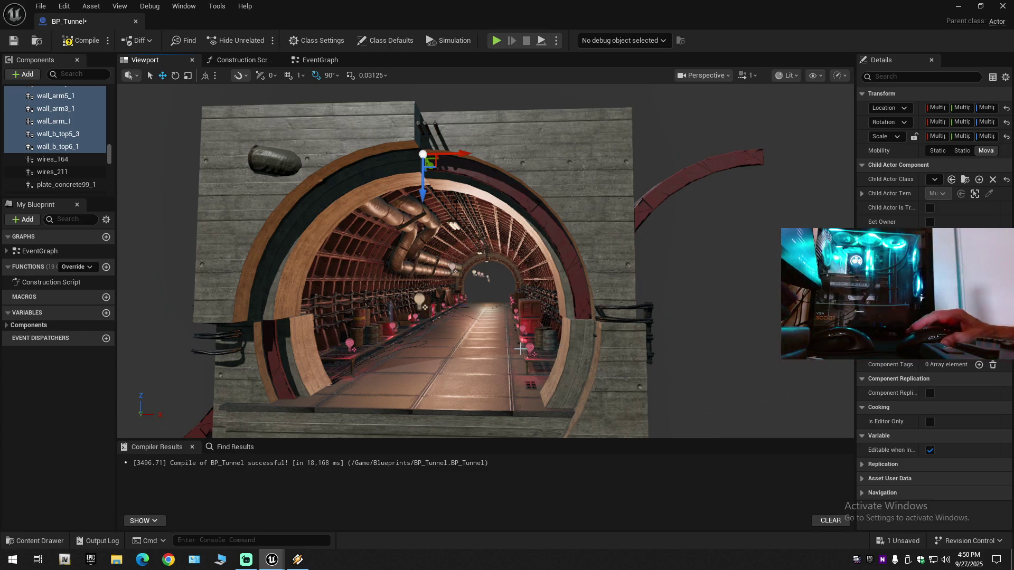
{"action": "key", "text": "ctrl+z"}
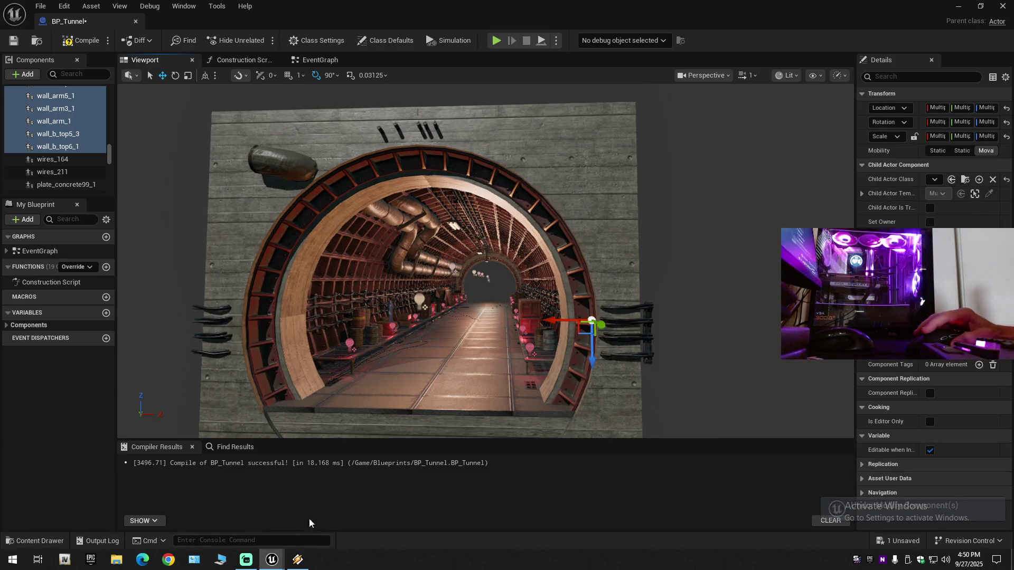
{"action": "scroll", "coordinate": [424, 307], "scroll_direction": "down", "scroll_amount": 5}
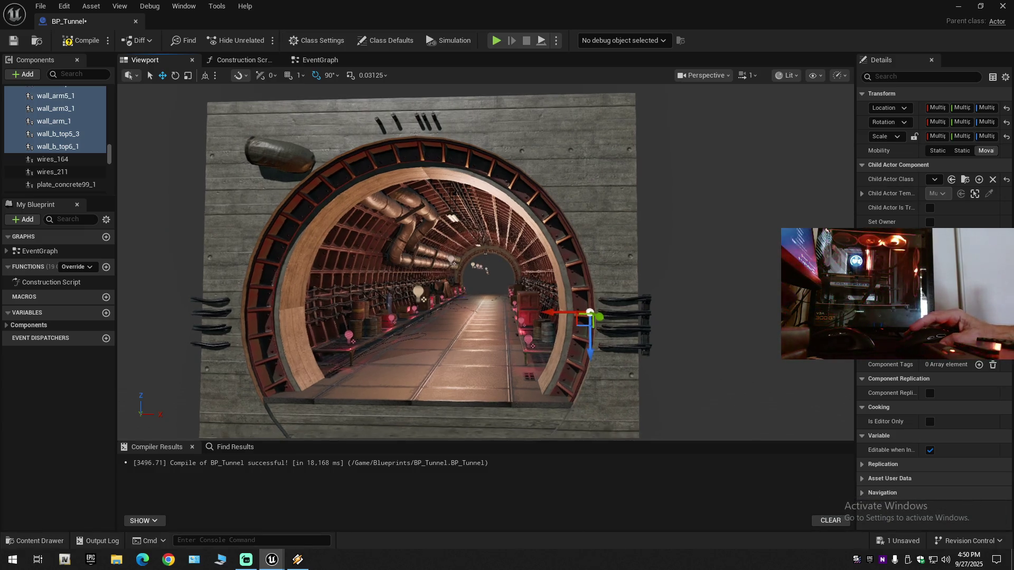
{"action": "mouse_move", "coordinate": [424, 307]}
{"action": "left_mouse_down"}
{"action": "mouse_move", "coordinate": [364, 302]}
{"action": "mouse_move", "coordinate": [392, 358]}
{"action": "left_mouse_up"}
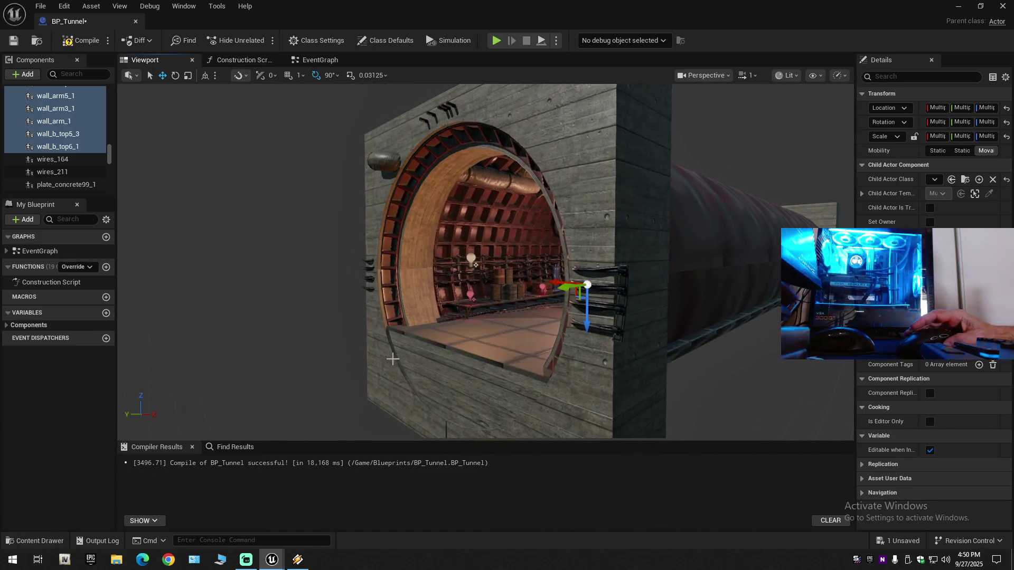
{"action": "key", "text": "e"}
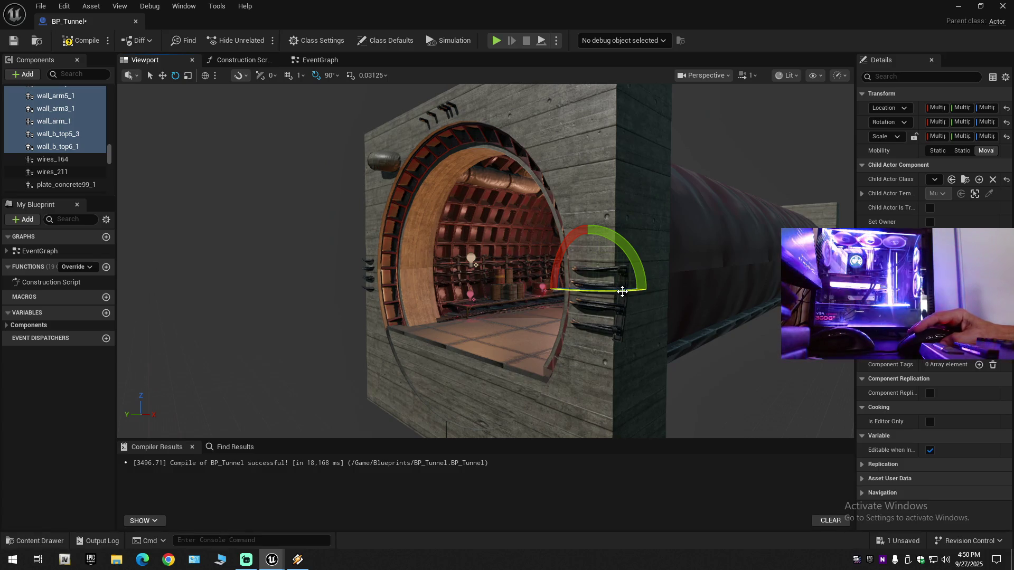
{"action": "left_click_drag", "start_coordinate": [629, 295], "coordinate": [629, 294]}
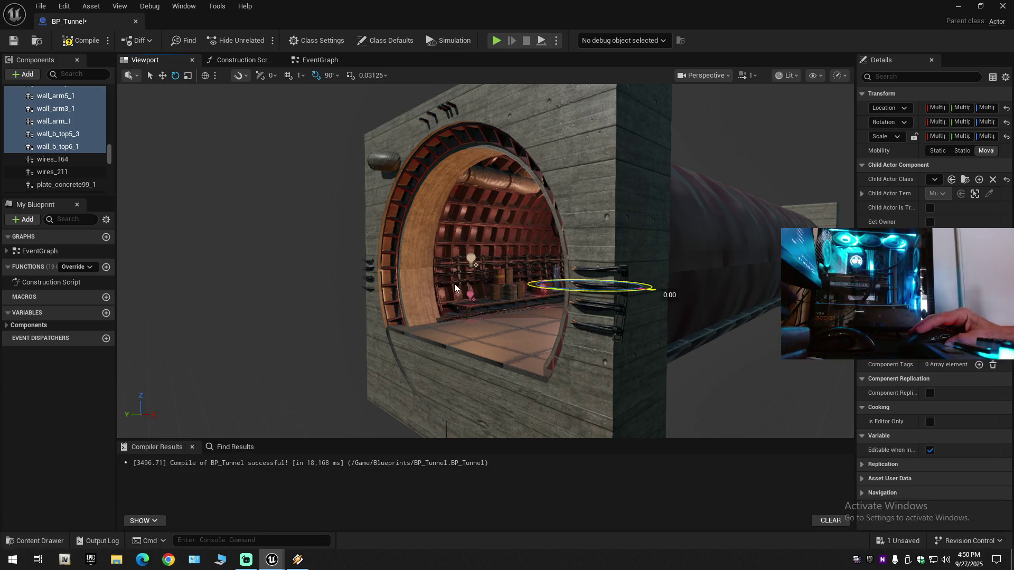
{"action": "mouse_move", "coordinate": [454, 288]}
{"action": "left_mouse_down"}
{"action": "mouse_move", "coordinate": [435, 286]}
{"action": "mouse_move", "coordinate": [444, 281]}
{"action": "left_mouse_up"}
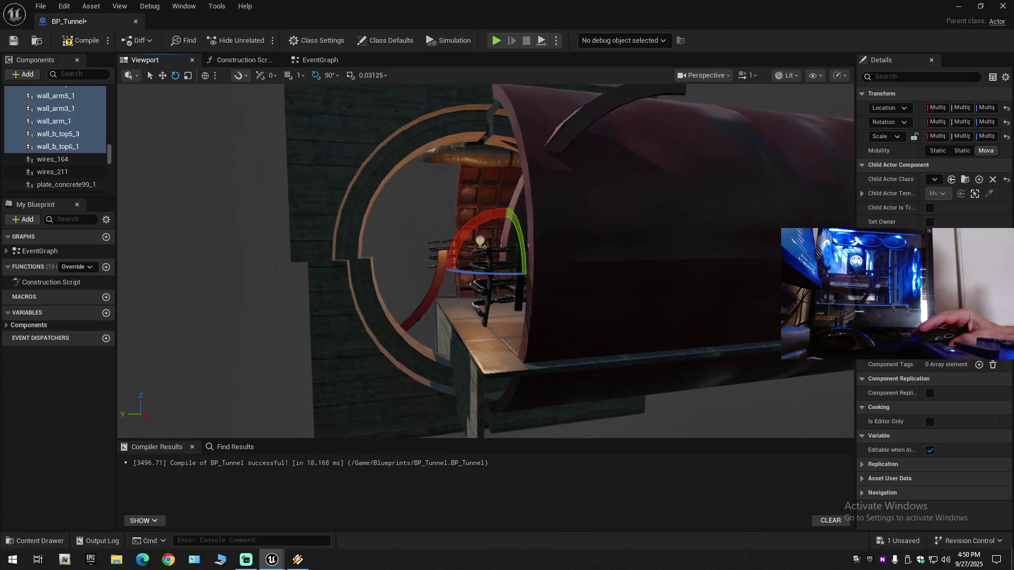
{"action": "mouse_move", "coordinate": [504, 272]}
{"action": "left_mouse_down"}
{"action": "mouse_move", "coordinate": [378, 271]}
{"action": "mouse_move", "coordinate": [423, 296]}
{"action": "mouse_move", "coordinate": [465, 372]}
{"action": "mouse_move", "coordinate": [404, 325]}
{"action": "mouse_move", "coordinate": [348, 312]}
{"action": "left_mouse_up"}
Select wall_b_top5_2 and slide it along Y toward the concrete end wall
{"action": "left_click_drag", "start_coordinate": [466, 348], "coordinate": [500, 270]}
{"action": "left_click", "coordinate": [467, 349]}
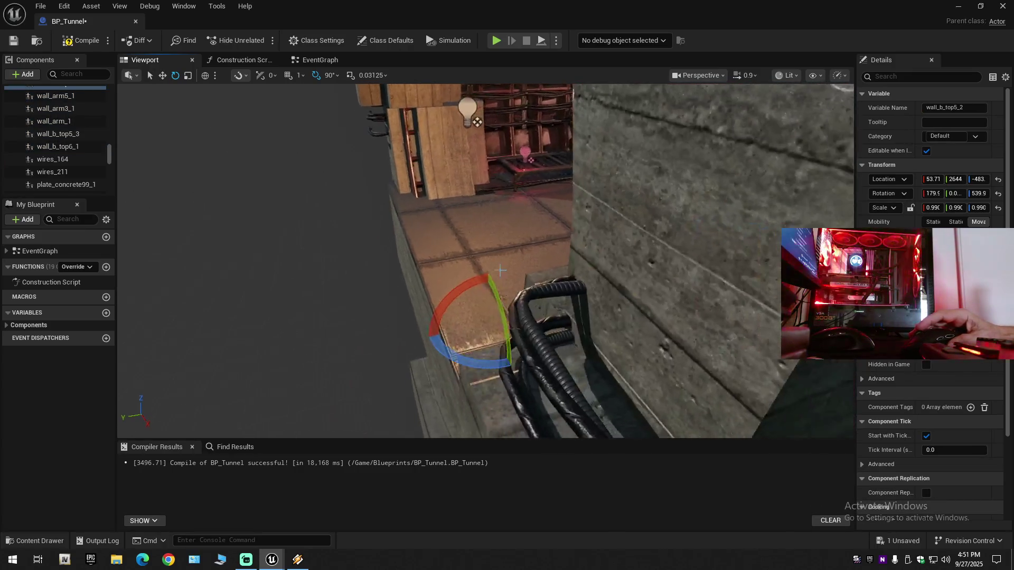
{"action": "key", "text": "w"}
{"action": "left_click_drag", "start_coordinate": [452, 329], "coordinate": [453, 329]}
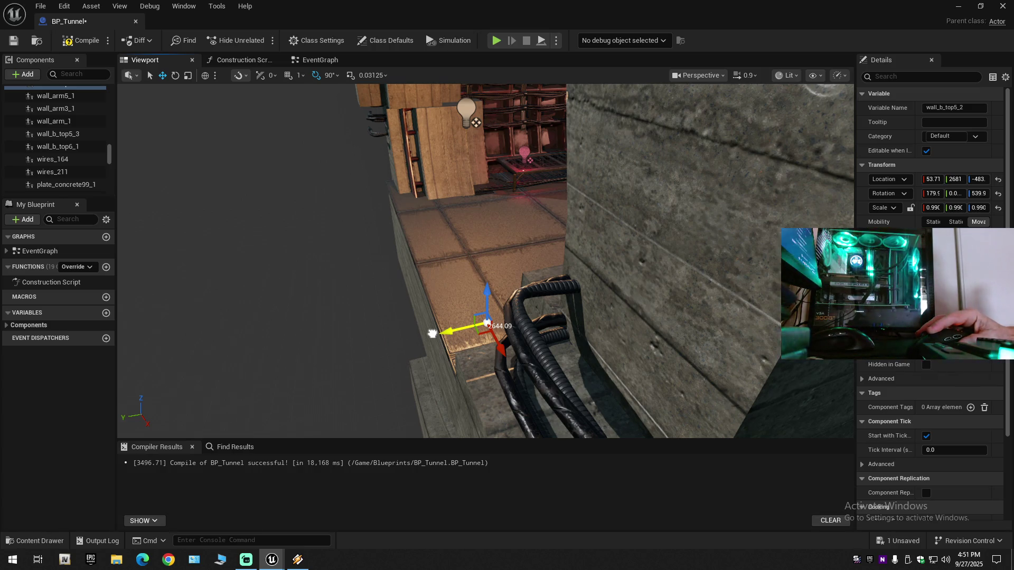
{"action": "left_click_drag", "start_coordinate": [432, 333], "coordinate": [423, 399]}
{"action": "left_click_drag", "start_coordinate": [465, 291], "coordinate": [464, 291]}
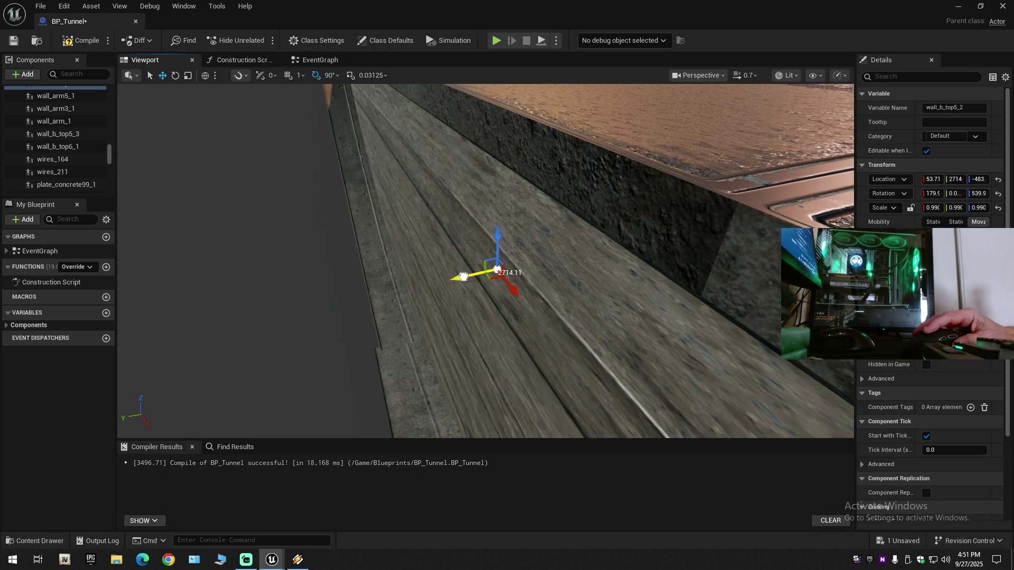
{"action": "left_click_drag", "start_coordinate": [463, 277], "coordinate": [461, 276]}
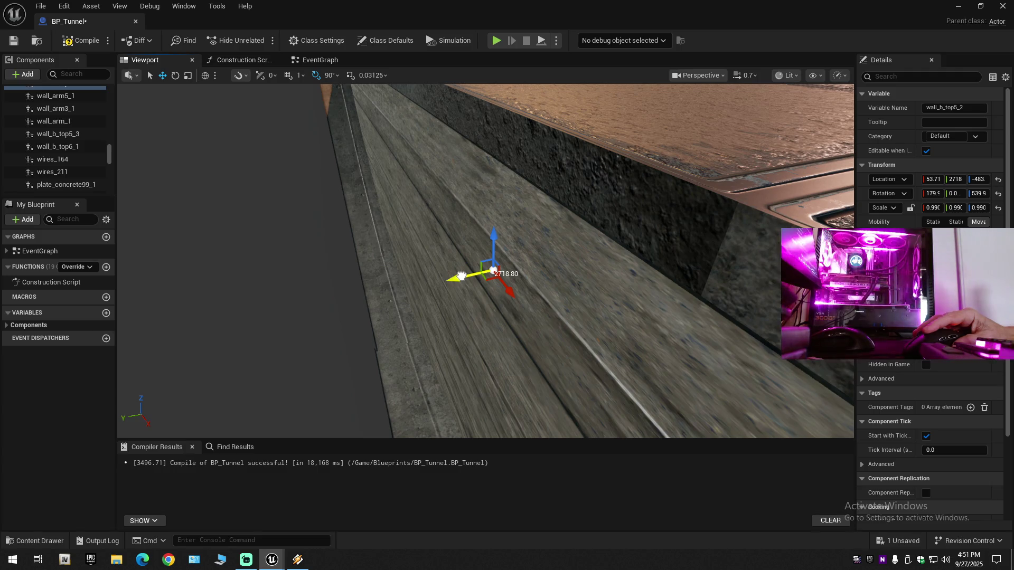
Frame wall_concrete27_1 to inspect the gap, then reselect wall_b_top5_2
{"action": "left_click", "coordinate": [452, 292]}
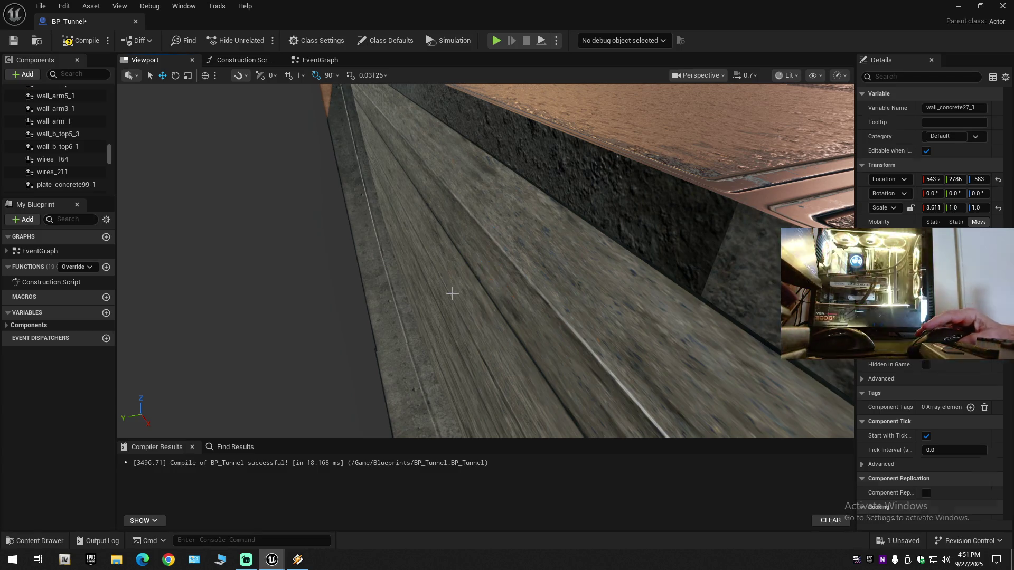
{"action": "key", "text": "f"}
{"action": "scroll", "coordinate": [486, 261], "scroll_direction": "down", "scroll_amount": 2}
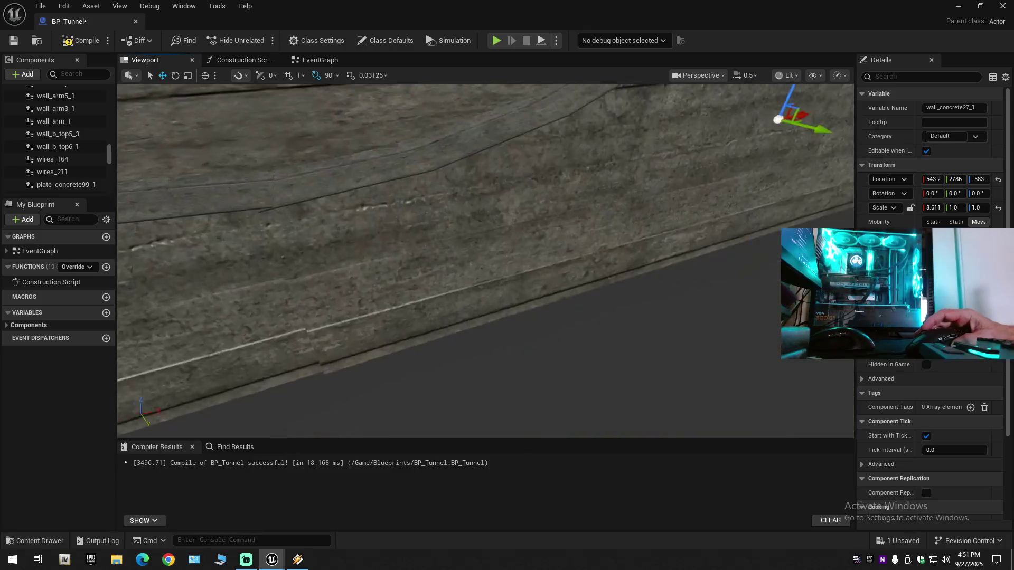
{"action": "mouse_move", "coordinate": [485, 261]}
{"action": "left_mouse_down"}
{"action": "mouse_move", "coordinate": [402, 261]}
{"action": "mouse_move", "coordinate": [465, 333]}
{"action": "left_mouse_up"}
{"action": "left_click", "coordinate": [453, 321]}
{"action": "left_click_drag", "start_coordinate": [382, 248], "coordinate": [382, 248]}
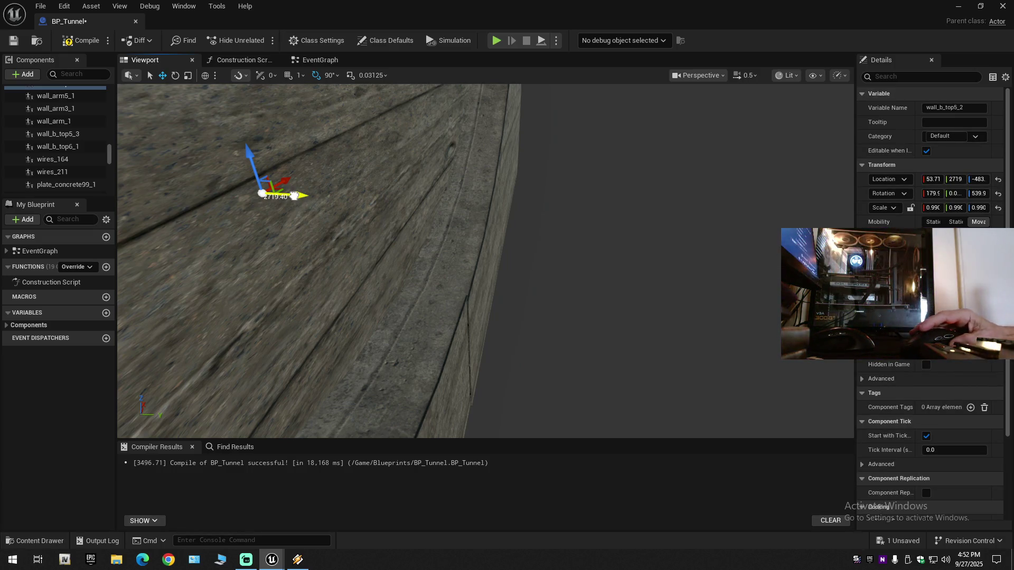
Compare with the concrete end wall and nudge wall_b_top5_2 to Y 2720
{"action": "left_click", "coordinate": [294, 196]}
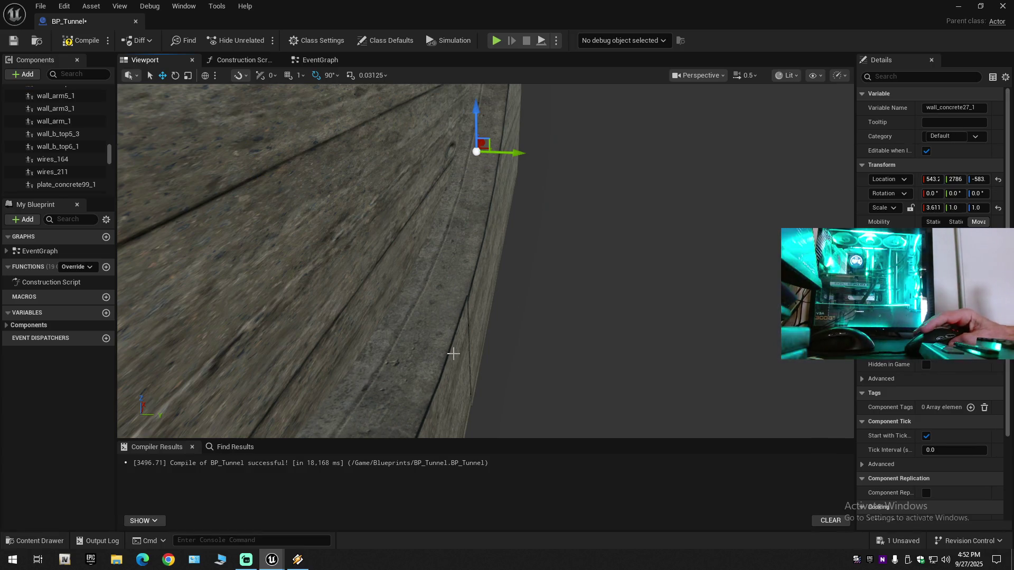
{"action": "left_click", "coordinate": [411, 290]}
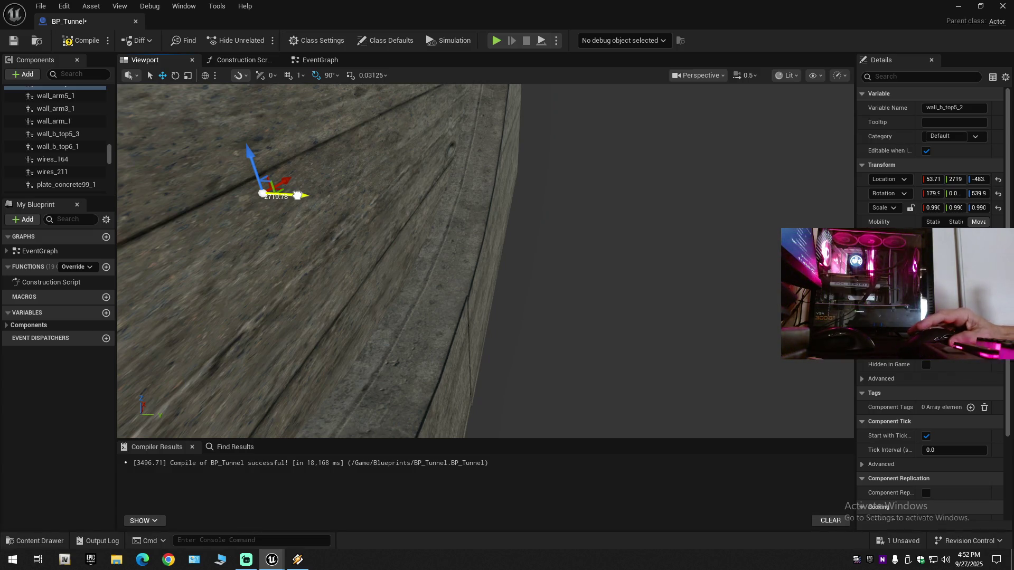
{"action": "left_click", "coordinate": [297, 195]}
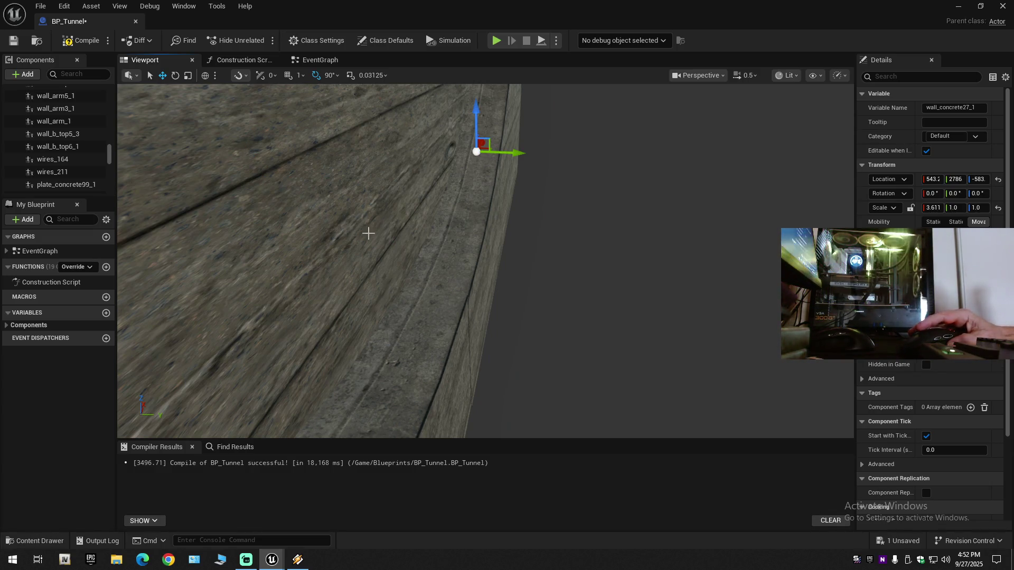
{"action": "left_click", "coordinate": [439, 331]}
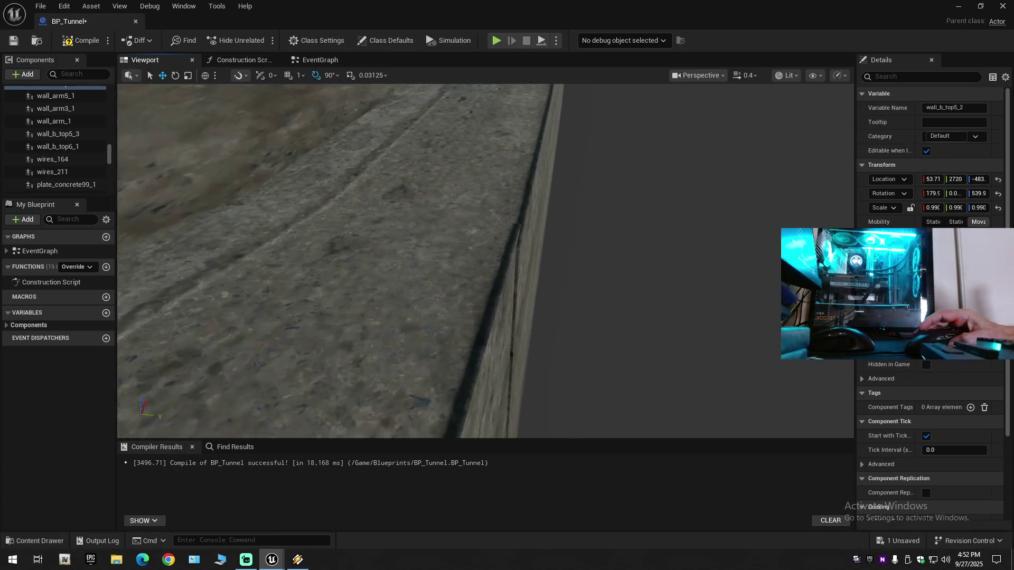
{"action": "mouse_move", "coordinate": [386, 242]}
{"action": "left_mouse_down"}
{"action": "mouse_move", "coordinate": [412, 264]}
{"action": "mouse_move", "coordinate": [386, 242]}
{"action": "mouse_move", "coordinate": [429, 246]}
{"action": "mouse_move", "coordinate": [465, 232]}
{"action": "left_mouse_up"}
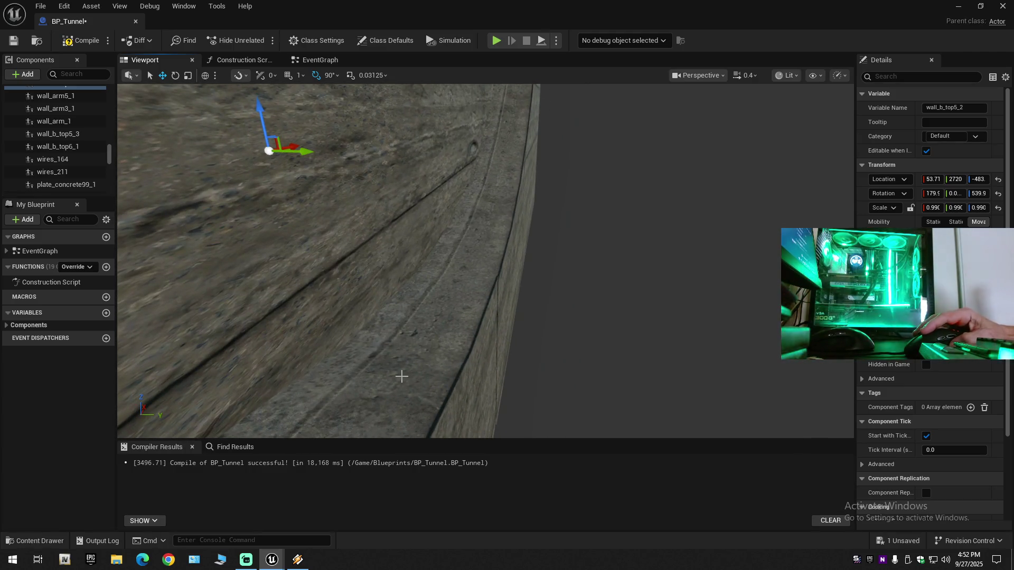
{"action": "left_click_drag", "start_coordinate": [300, 153], "coordinate": [299, 152]}
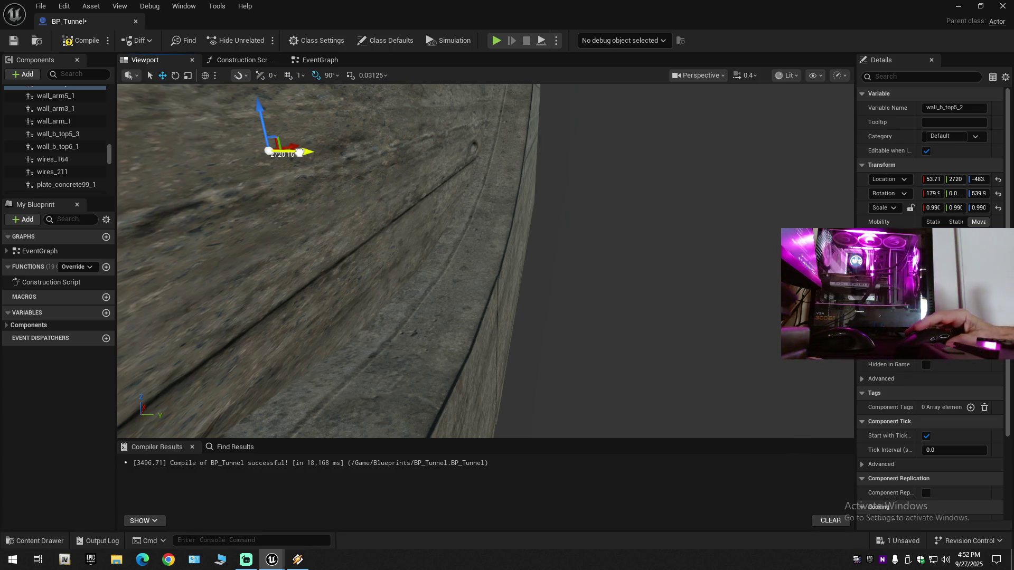
Select the wall_b_top6_1 arch piece and bring it into view
{"action": "left_click", "coordinate": [385, 176]}
{"action": "mouse_move", "coordinate": [384, 176]}
{"action": "left_mouse_down"}
{"action": "mouse_move", "coordinate": [443, 164]}
{"action": "mouse_move", "coordinate": [475, 200]}
{"action": "mouse_move", "coordinate": [831, 102]}
{"action": "mouse_move", "coordinate": [686, 238]}
{"action": "mouse_move", "coordinate": [510, 359]}
{"action": "mouse_move", "coordinate": [360, 346]}
{"action": "left_mouse_up"}
{"action": "left_click", "coordinate": [57, 146]}
{"action": "left_click_drag", "start_coordinate": [370, 265], "coordinate": [423, 215]}
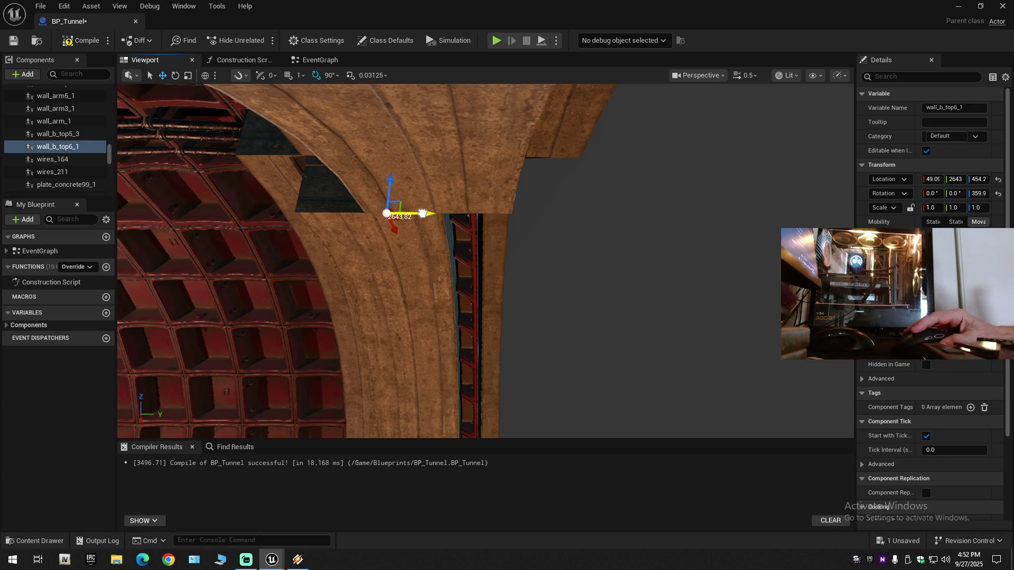
Move wall_b_top6_1 along Y to about 2690, and skip to the next Winamp track
{"action": "left_click_drag", "start_coordinate": [424, 213], "coordinate": [455, 215]}
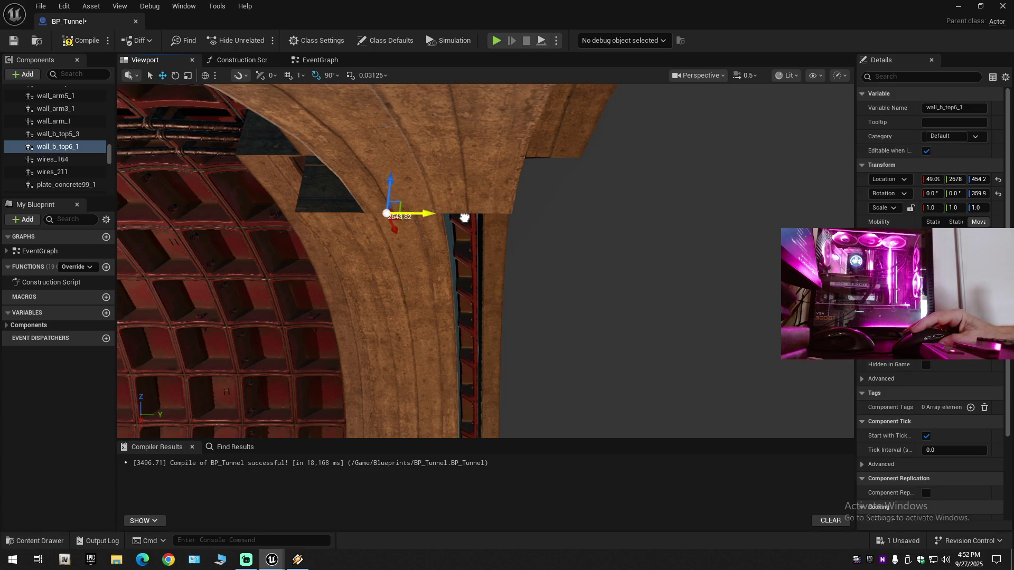
{"action": "left_click_drag", "start_coordinate": [465, 218], "coordinate": [465, 217]}
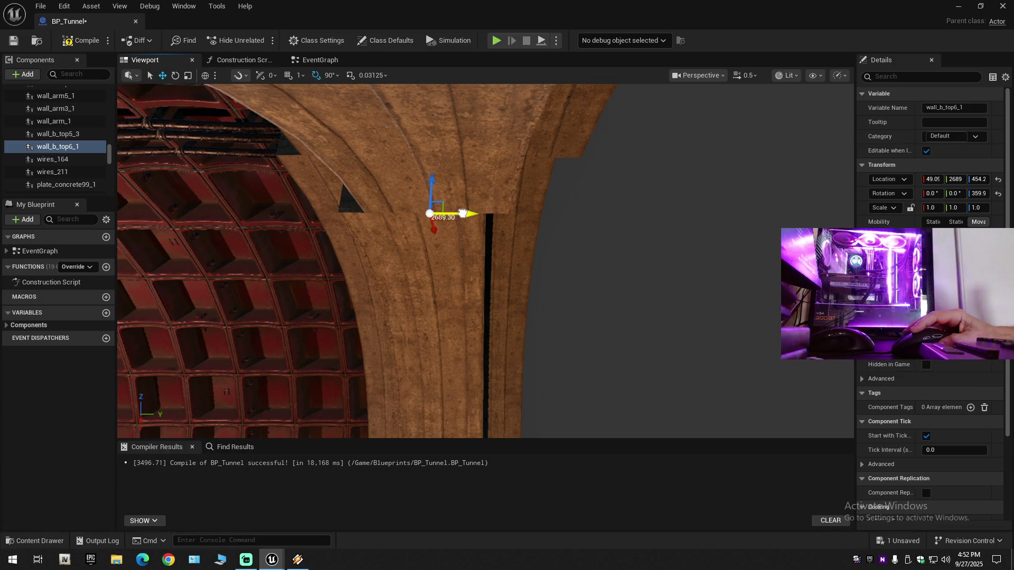
{"action": "left_click", "coordinate": [298, 561]}
{"action": "key", "text": "XF86AudioNext"}
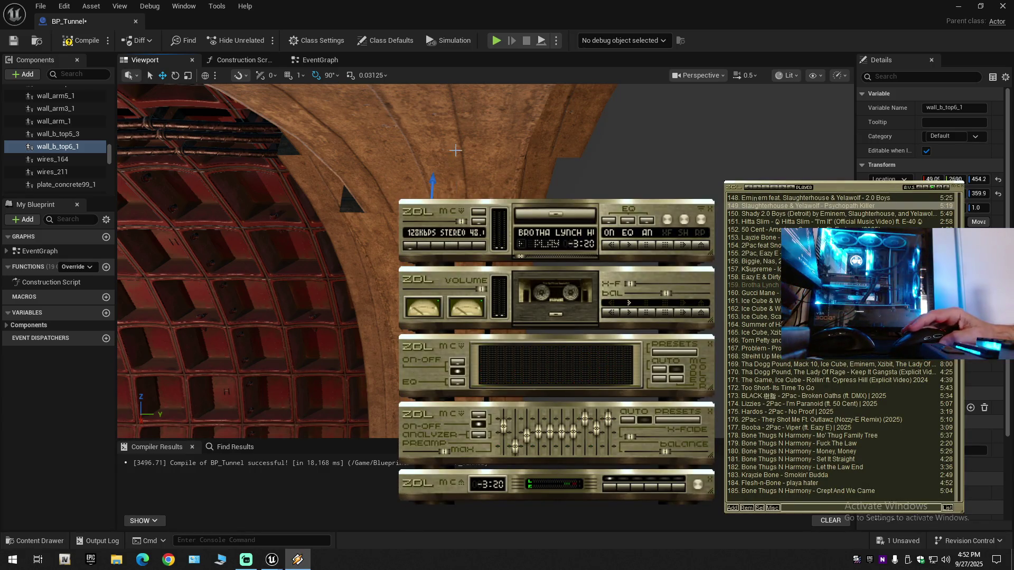
{"action": "left_click", "coordinate": [474, 7]}
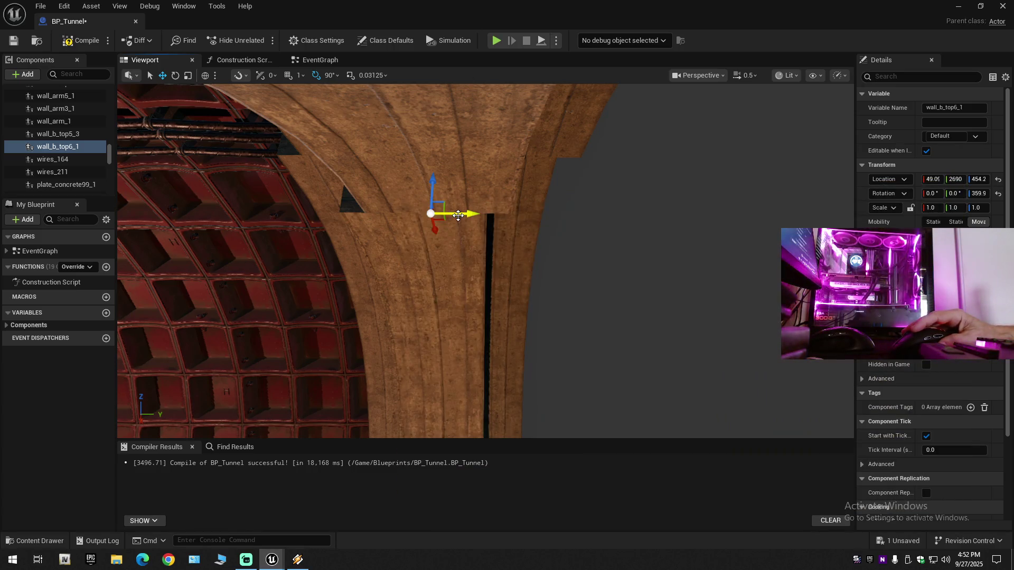